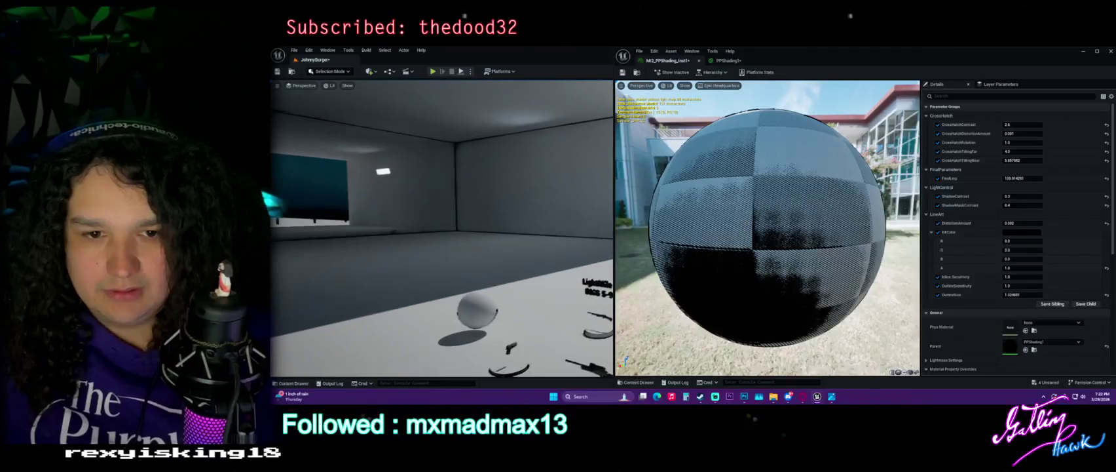
Launch Snipping Tool from the Windows search
{"action": "key", "text": "super"}
{"action": "type", "text": "s"}
{"action": "key", "text": "Return"}
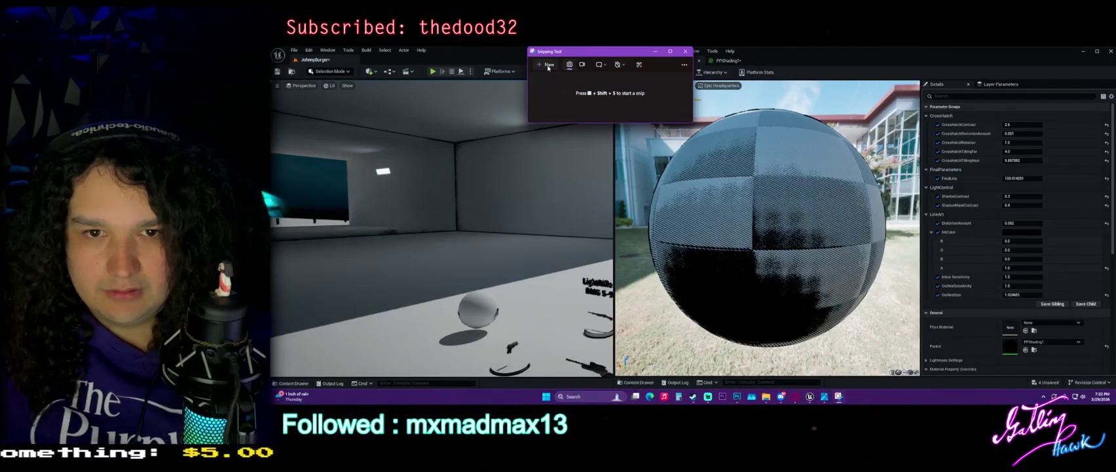
Start and cancel a snip, close Snipping Tool, and float the material editor down-left
{"action": "left_click", "coordinate": [548, 65]}
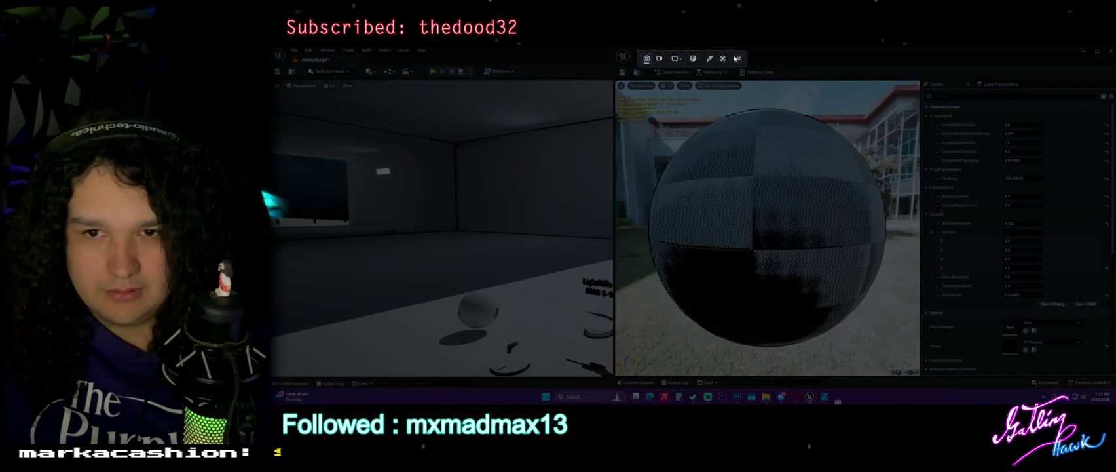
{"action": "left_click", "coordinate": [737, 58]}
{"action": "left_click", "coordinate": [686, 53]}
{"action": "left_click_drag", "start_coordinate": [686, 53], "coordinate": [552, 88]}
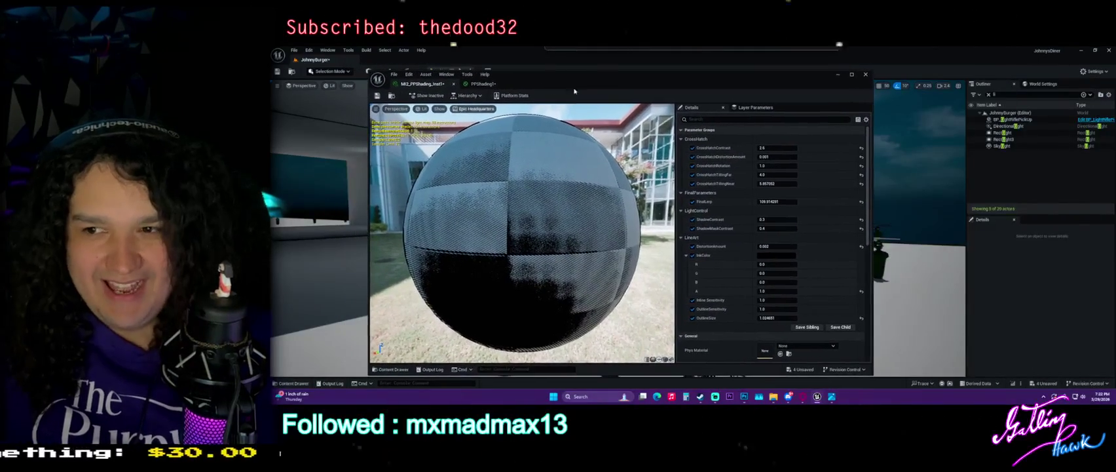
Filter Outliner and Details by 'post' to show PostProcessVolume's Post Process Materials; shift the editor right
{"action": "double_click", "coordinate": [1000, 95]}
{"action": "type", "text": "post"}
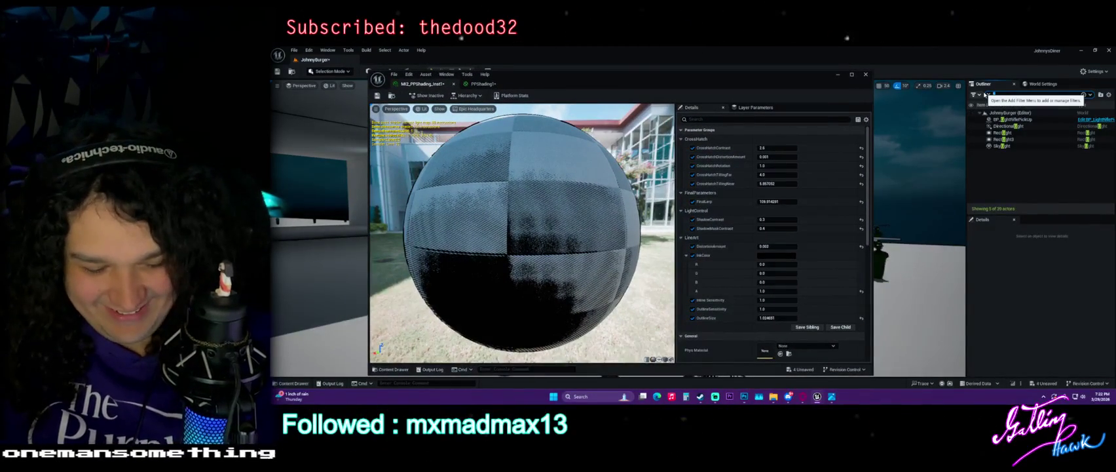
{"action": "left_click", "coordinate": [1013, 119]}
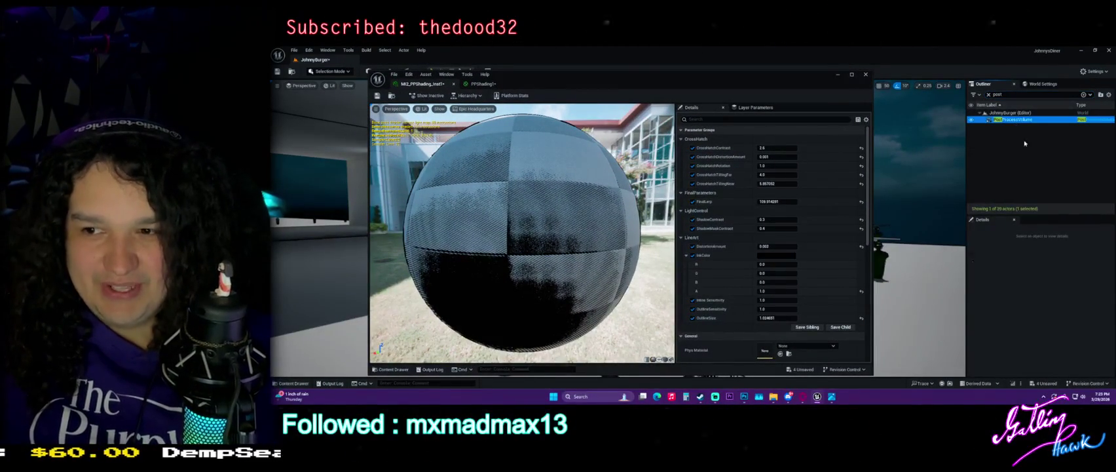
{"action": "left_click", "coordinate": [980, 263]}
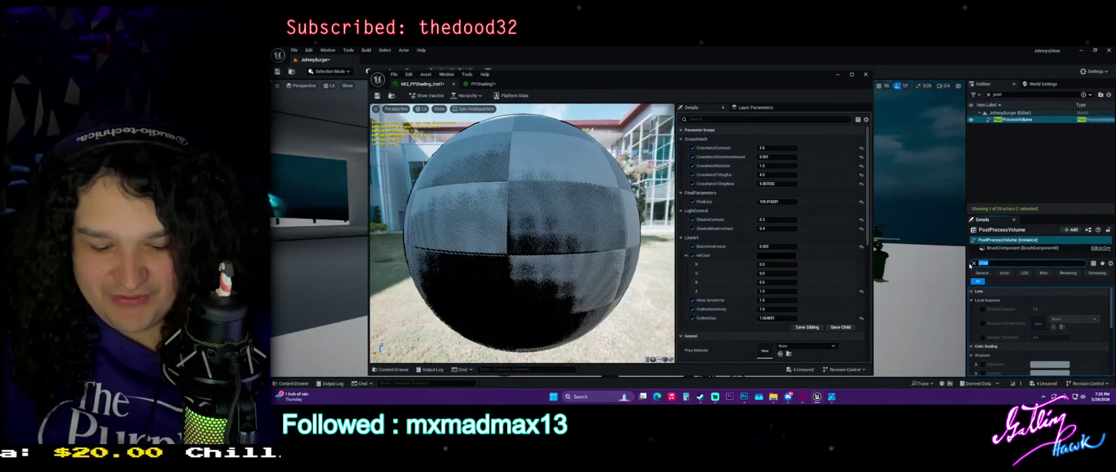
{"action": "type", "text": "pos"}
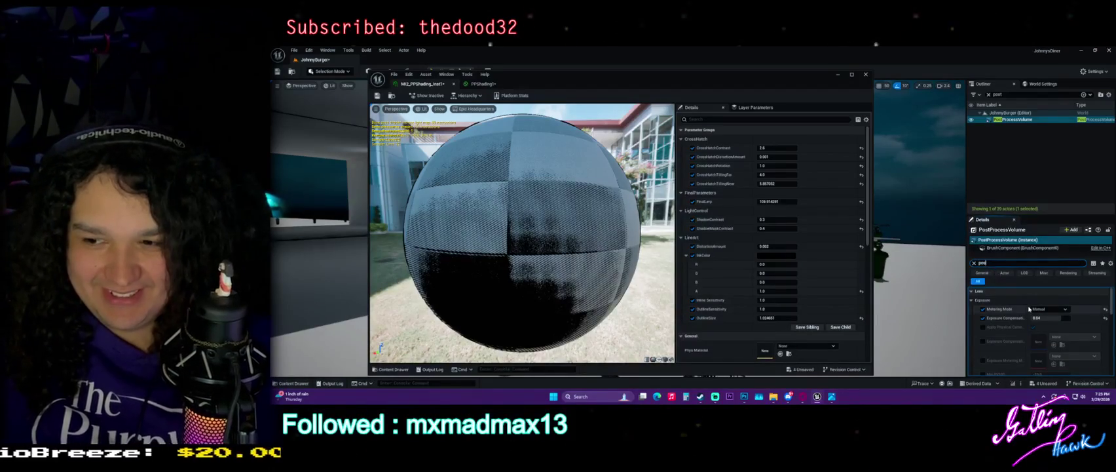
{"action": "type", "text": "t"}
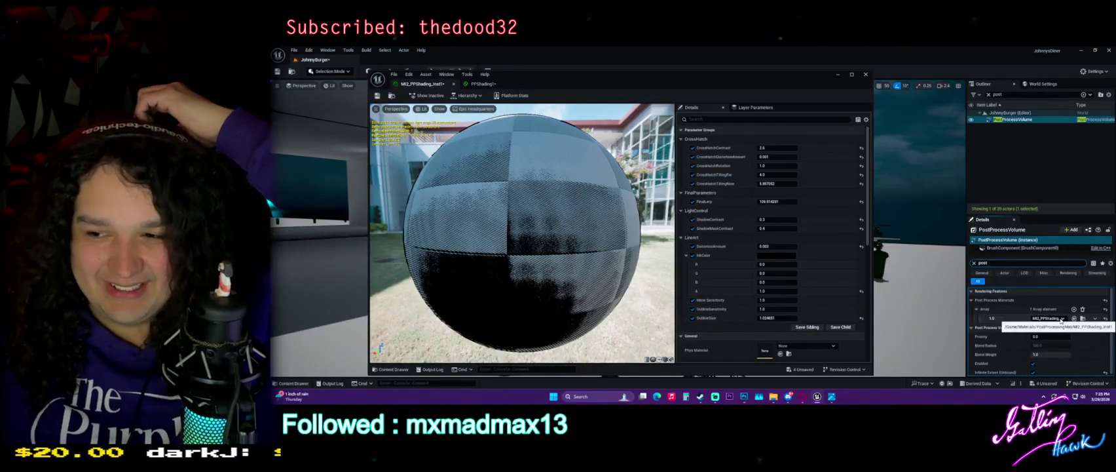
{"action": "left_click_drag", "start_coordinate": [598, 80], "coordinate": [840, 57]}
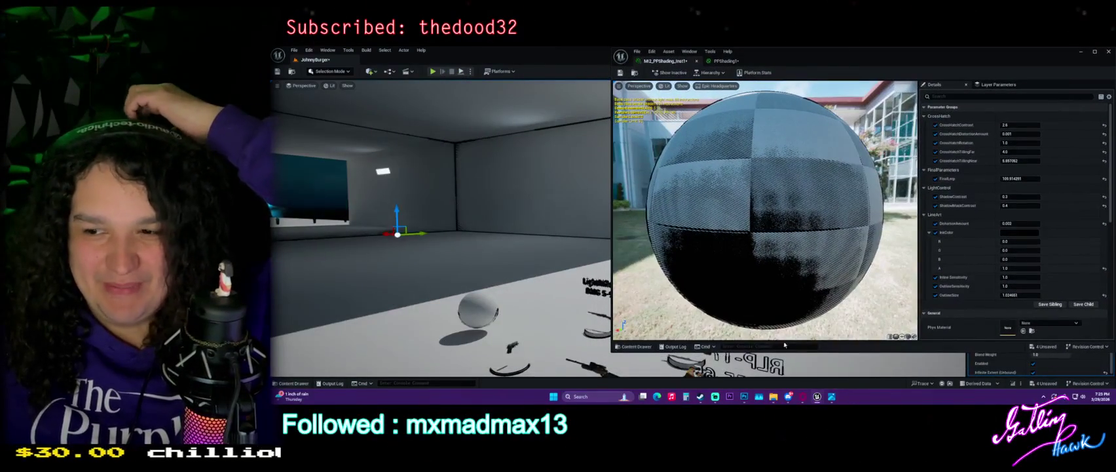
Make the material editor taller and narrower, then snip a screenshot of the editor area
{"action": "left_click_drag", "start_coordinate": [847, 351], "coordinate": [846, 383]}
{"action": "left_click_drag", "start_coordinate": [611, 229], "coordinate": [682, 234]}
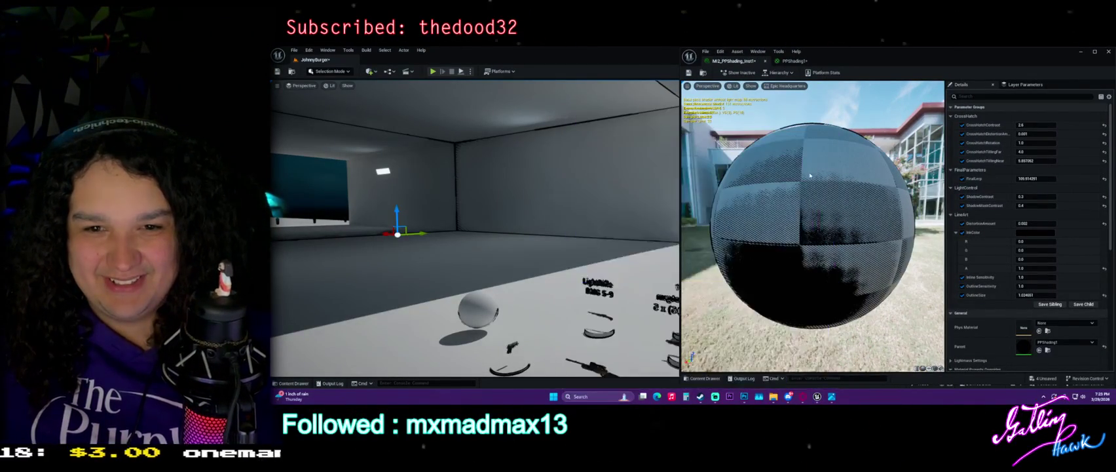
{"action": "key", "text": "super+shift+s"}
{"action": "mouse_move", "coordinate": [273, 48]}
{"action": "left_mouse_down"}
{"action": "mouse_move", "coordinate": [871, 230]}
{"action": "mouse_move", "coordinate": [1066, 380]}
{"action": "mouse_move", "coordinate": [1093, 373]}
{"action": "left_mouse_up"}
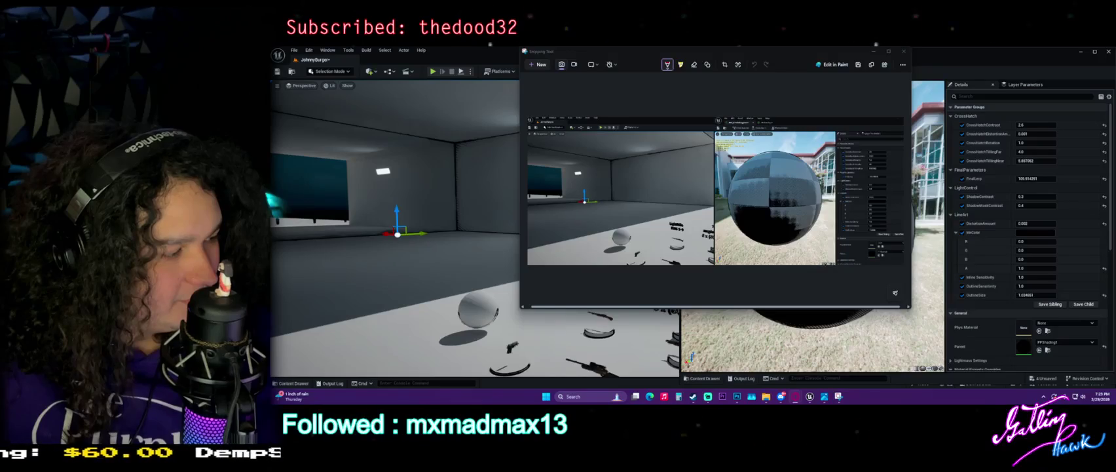
{"action": "left_click", "coordinate": [904, 51]}
Fly the camera to the dummy figures, rotate the sun with Ctrl+L, and narrow the material editor
{"action": "left_click_drag", "start_coordinate": [574, 234], "coordinate": [575, 288]}
{"action": "mouse_move", "coordinate": [547, 258]}
{"action": "left_mouse_down"}
{"action": "mouse_move", "coordinate": [552, 244]}
{"action": "mouse_move", "coordinate": [513, 265]}
{"action": "left_mouse_up"}
{"action": "key", "text": "ctrl+l"}
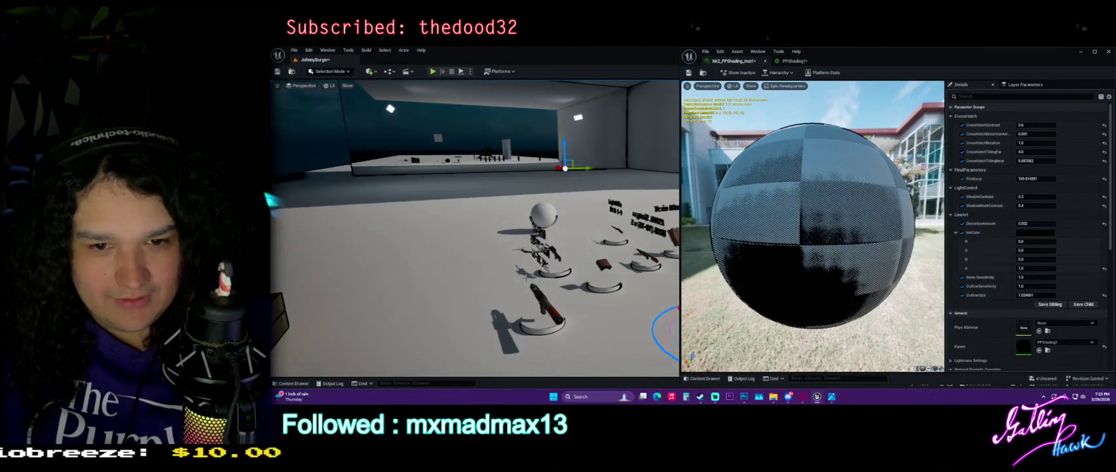
{"action": "left_click_drag", "start_coordinate": [512, 262], "coordinate": [513, 262]}
{"action": "left_click_drag", "start_coordinate": [688, 189], "coordinate": [810, 189]}
{"action": "left_click_drag", "start_coordinate": [537, 229], "coordinate": [526, 229]}
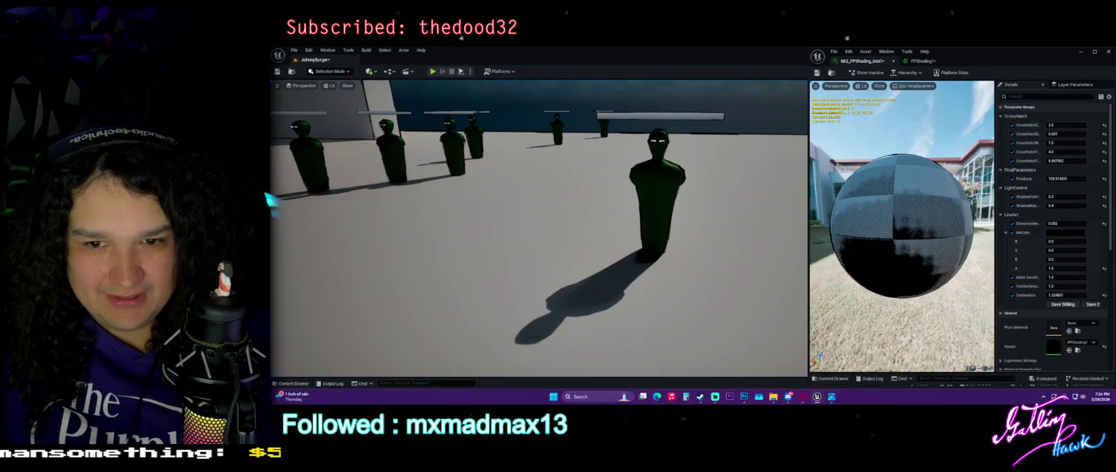
Capture a Win+Shift+S screenshot of the dummy figures in the viewport
{"action": "key", "text": "super"}
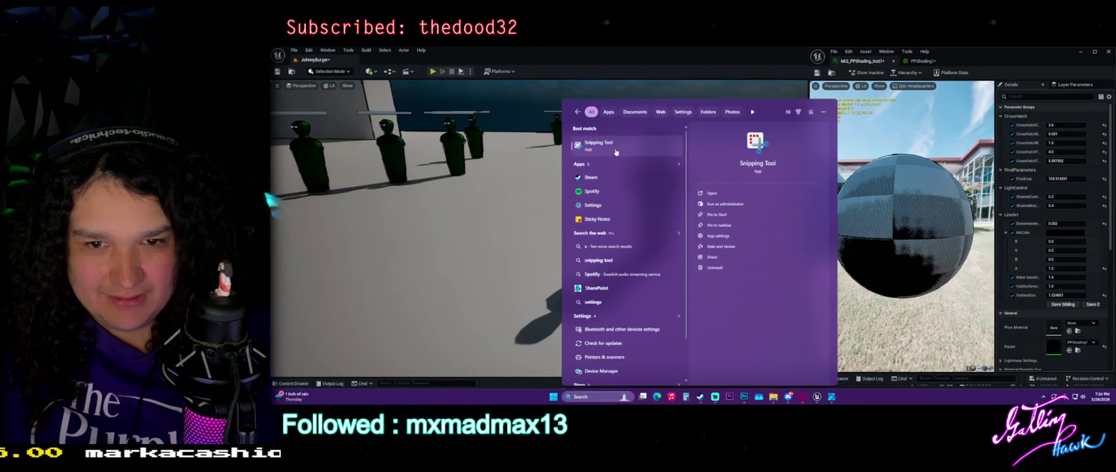
{"action": "key", "text": "super"}
{"action": "key", "text": "super+shift+s"}
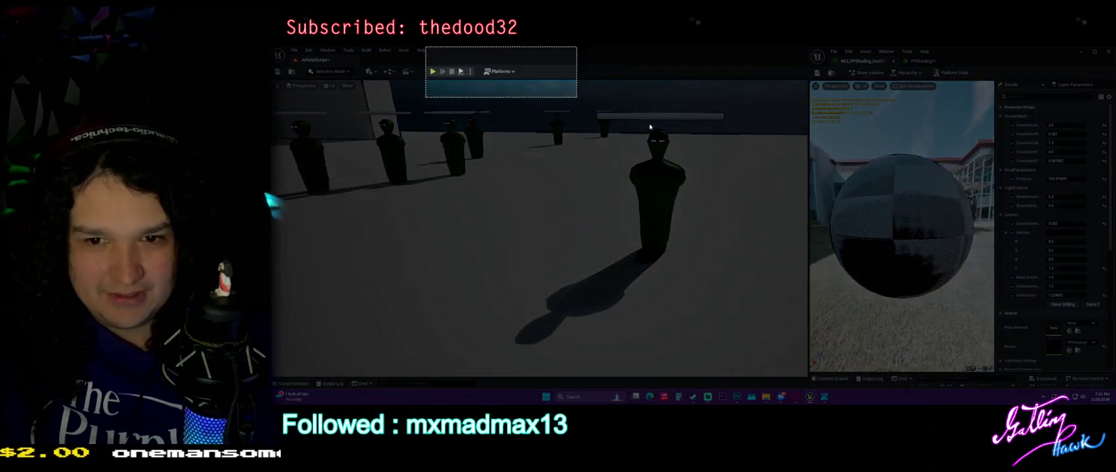
{"action": "mouse_move", "coordinate": [649, 126]}
{"action": "left_mouse_down"}
{"action": "mouse_move", "coordinate": [975, 287]}
{"action": "mouse_move", "coordinate": [989, 342]}
{"action": "mouse_move", "coordinate": [971, 374]}
{"action": "mouse_move", "coordinate": [944, 371]}
{"action": "left_mouse_up"}
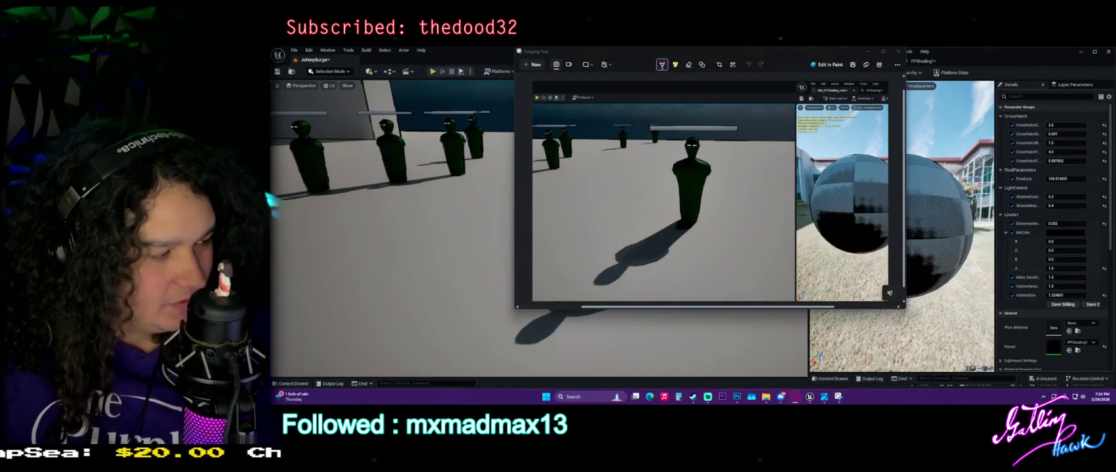
{"action": "key", "text": "alt+F4"}
Fly the camera with W and S to frame the central gun and pedestal
{"action": "key", "text": "w"}
{"action": "key", "text": "s"}
{"action": "key", "text": "w"}
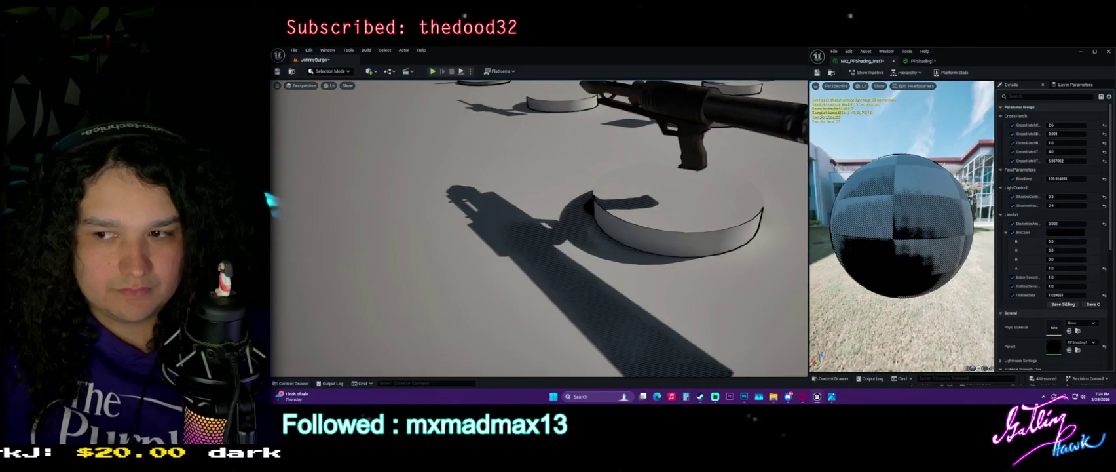
{"action": "key", "text": "s"}
{"action": "key", "text": "w"}
{"action": "key", "text": "s"}
Launch Snipping Tool via 'snip' search and capture the gun and pedestal view
{"action": "left_click", "coordinate": [593, 391]}
{"action": "type", "text": "snip"}
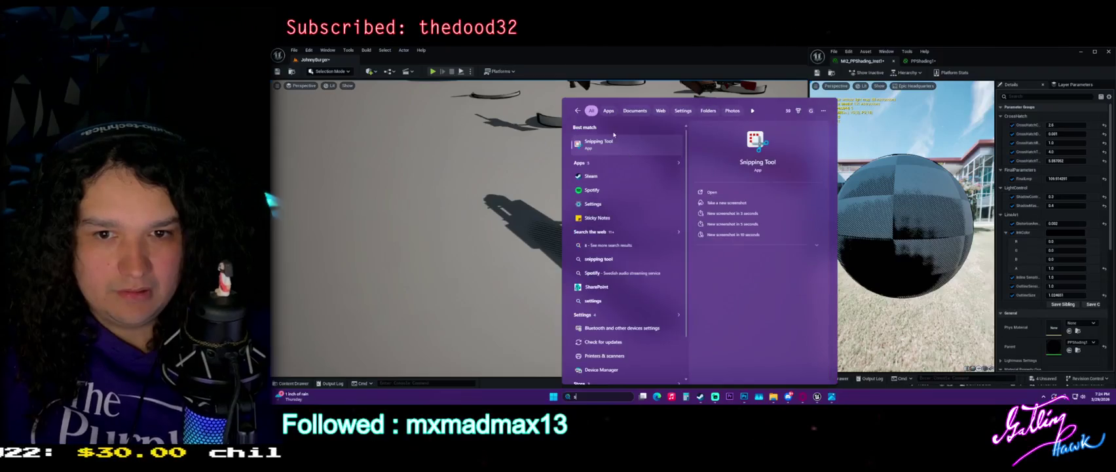
{"action": "key", "text": "Return"}
{"action": "left_click", "coordinate": [529, 64]}
{"action": "mouse_move", "coordinate": [445, 48]}
{"action": "left_mouse_down"}
{"action": "mouse_move", "coordinate": [978, 361]}
{"action": "mouse_move", "coordinate": [1033, 369]}
{"action": "left_mouse_up"}
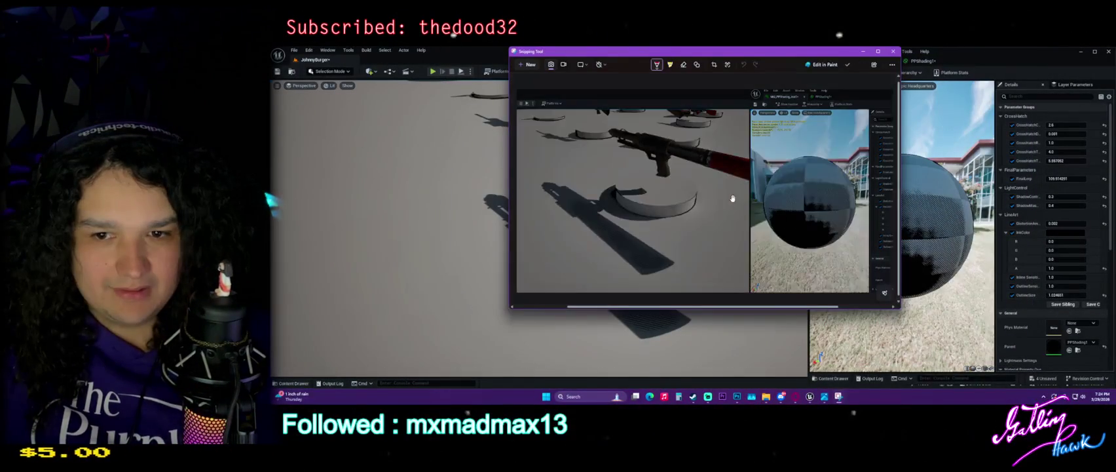
{"action": "left_click", "coordinate": [893, 51]}
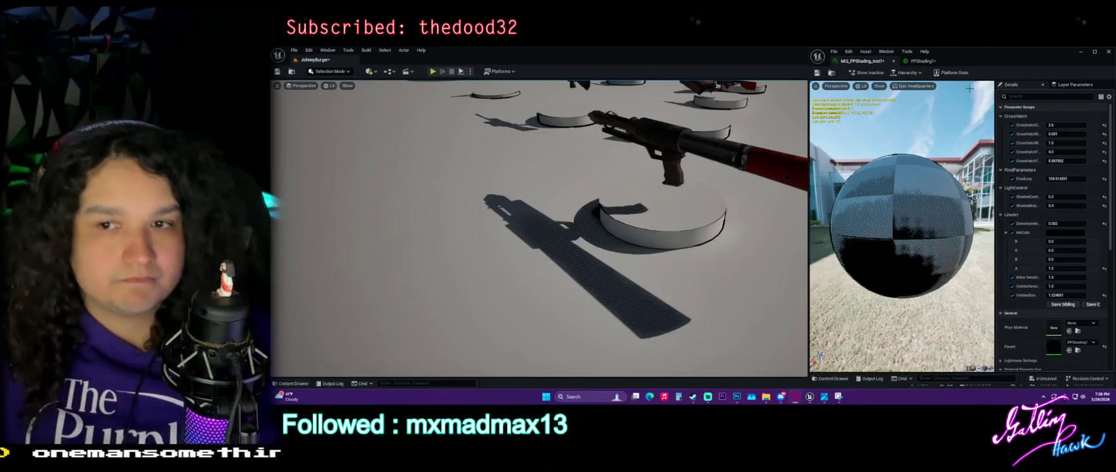
{"action": "double_click", "coordinate": [1000, 55]}
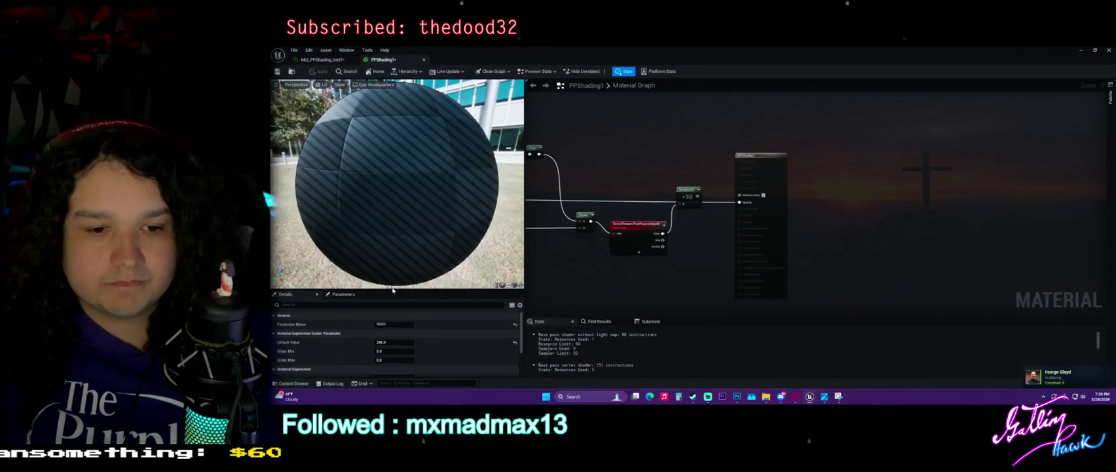
Enlarge the PPShading1 Details panel and search its properties for 'le'
{"action": "left_click_drag", "start_coordinate": [407, 273], "coordinate": [392, 180]}
{"action": "left_click", "coordinate": [367, 210]}
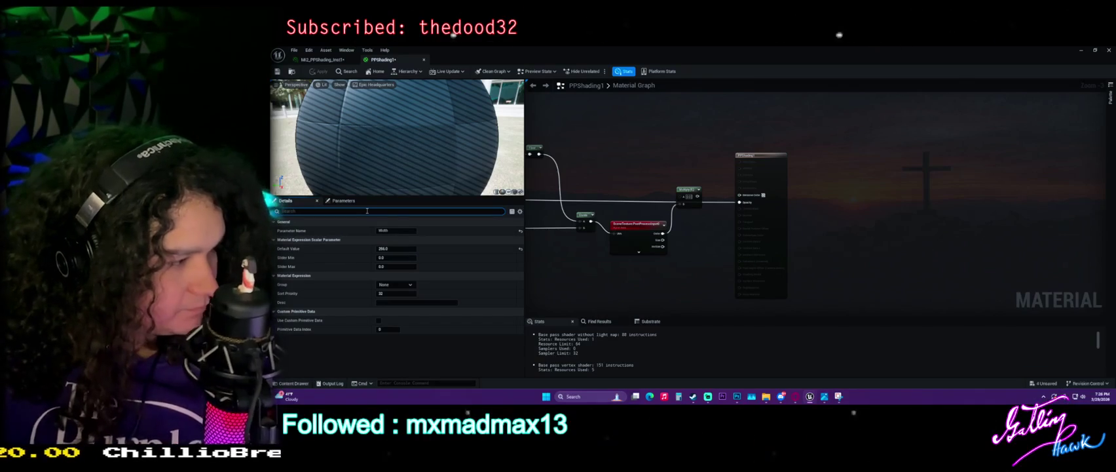
{"action": "type", "text": "len"}
{"action": "key", "text": "BackSpace"}
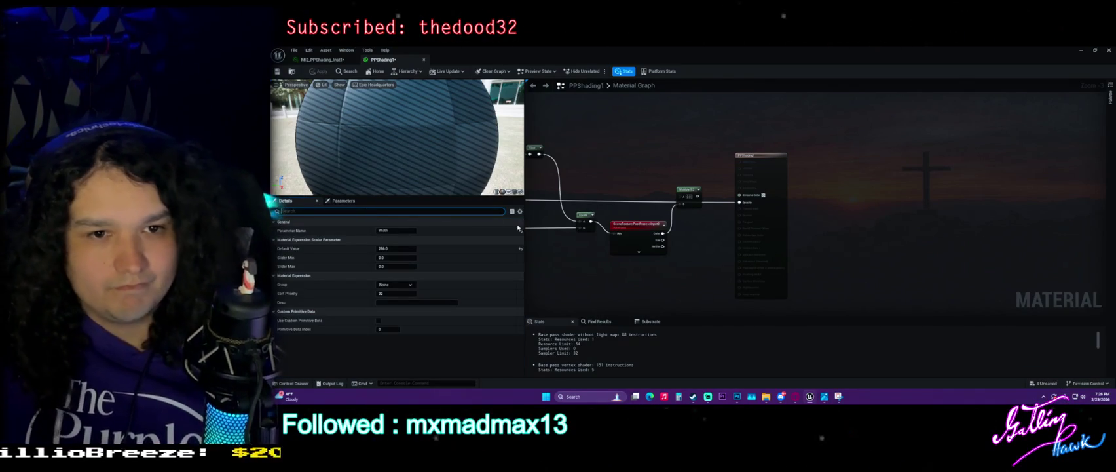
Check the parameter list and Width parameter, save PPShading1, and minimize its editor
{"action": "left_click", "coordinate": [343, 201]}
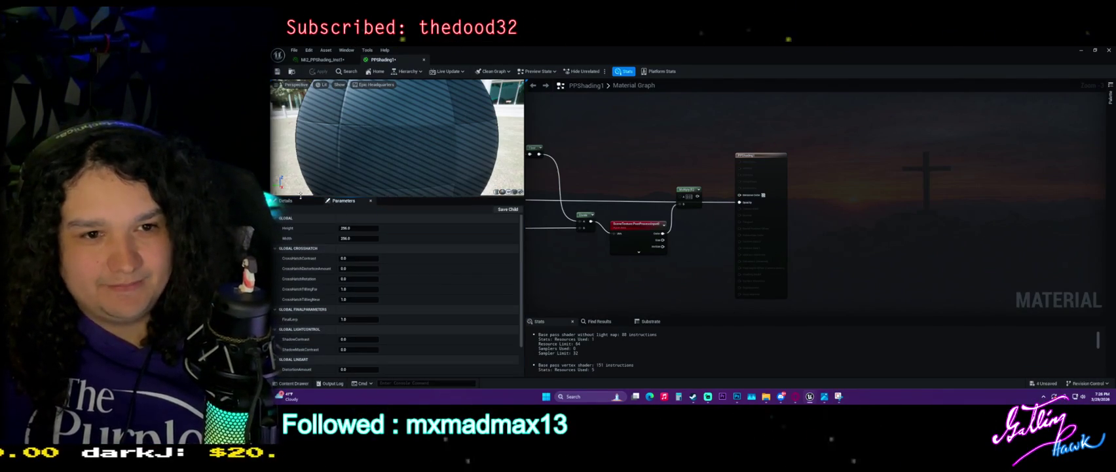
{"action": "left_click", "coordinate": [307, 200]}
{"action": "key", "text": "ctrl+s"}
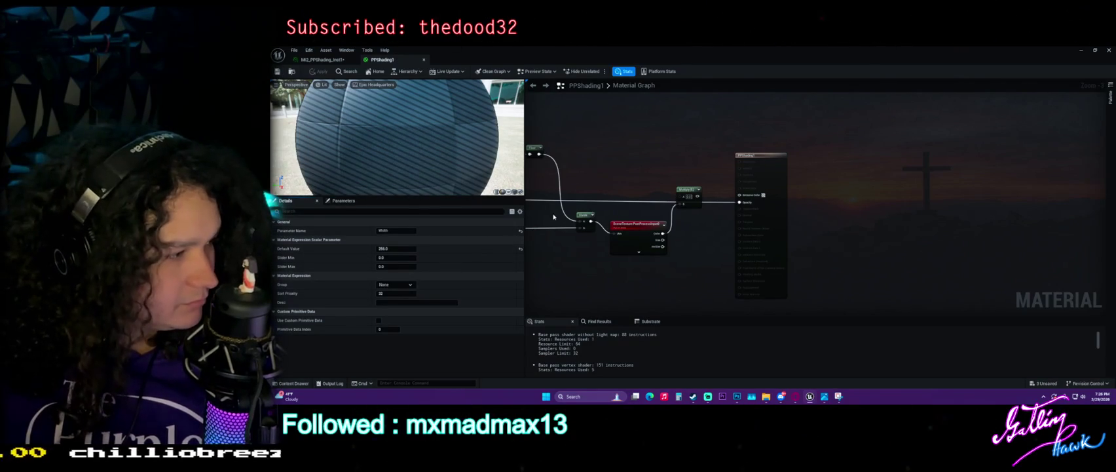
{"action": "left_click", "coordinate": [1082, 49]}
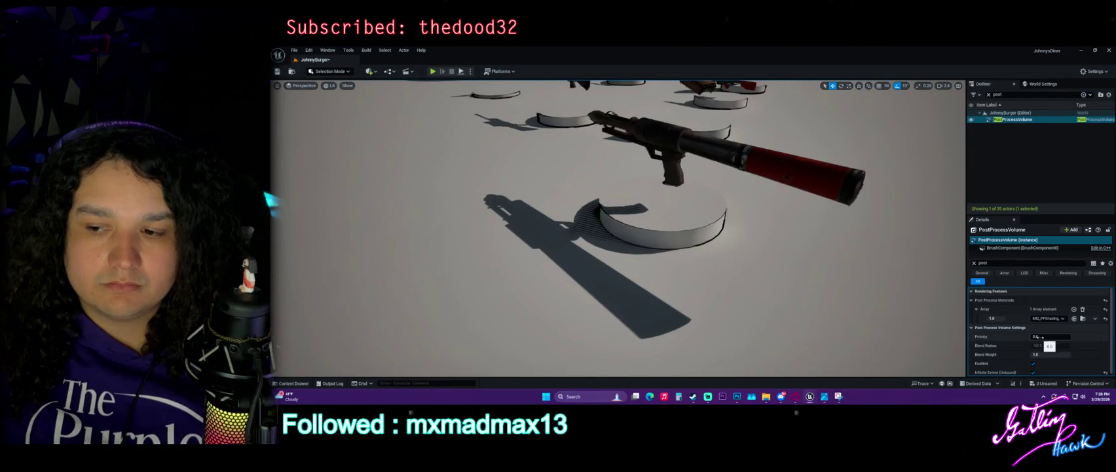
Set the PostProcessVolume Priority to 1.0 and Blend Weight to 0.1, then clear the 'post' filter
{"action": "left_click", "coordinate": [1046, 336]}
{"action": "type", "text": "1"}
{"action": "key", "text": "Return"}
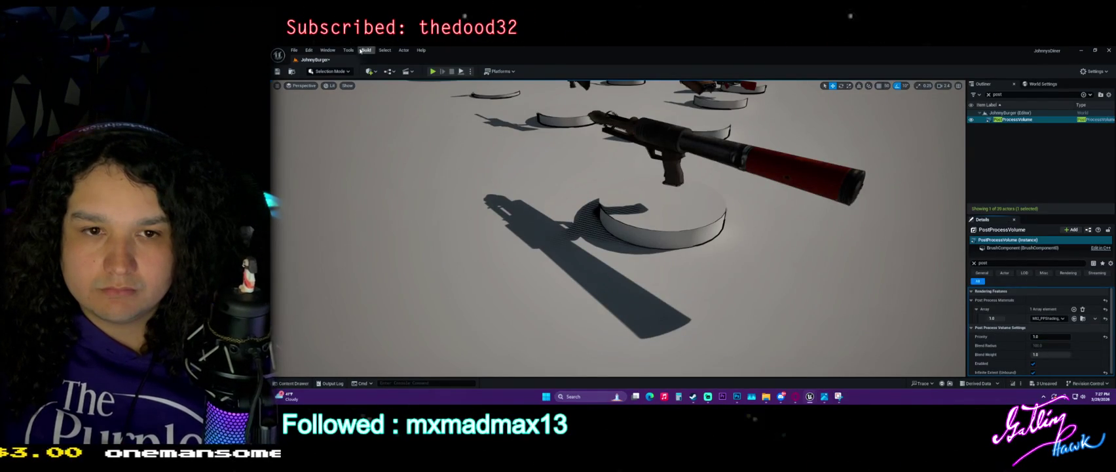
{"action": "left_click", "coordinate": [1048, 336]}
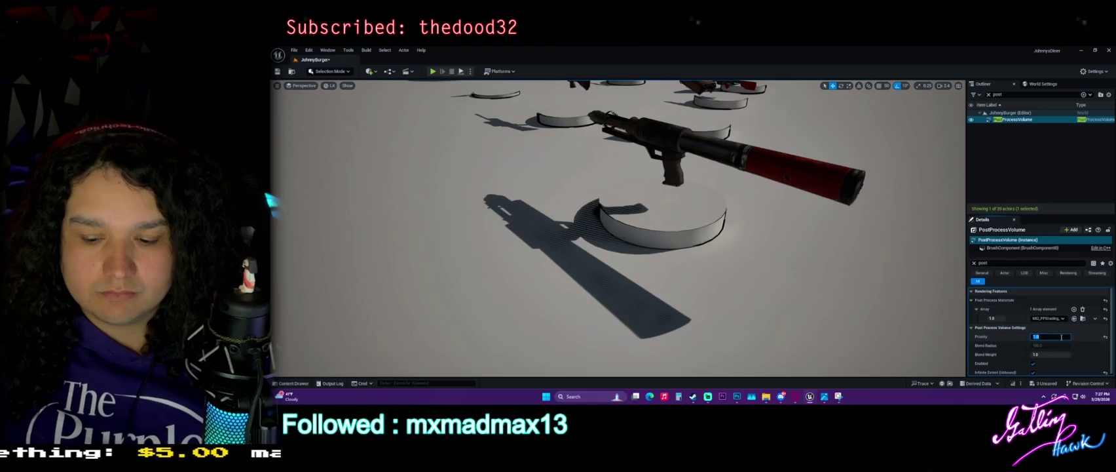
{"action": "type", "text": "0"}
{"action": "key", "text": "Tab"}
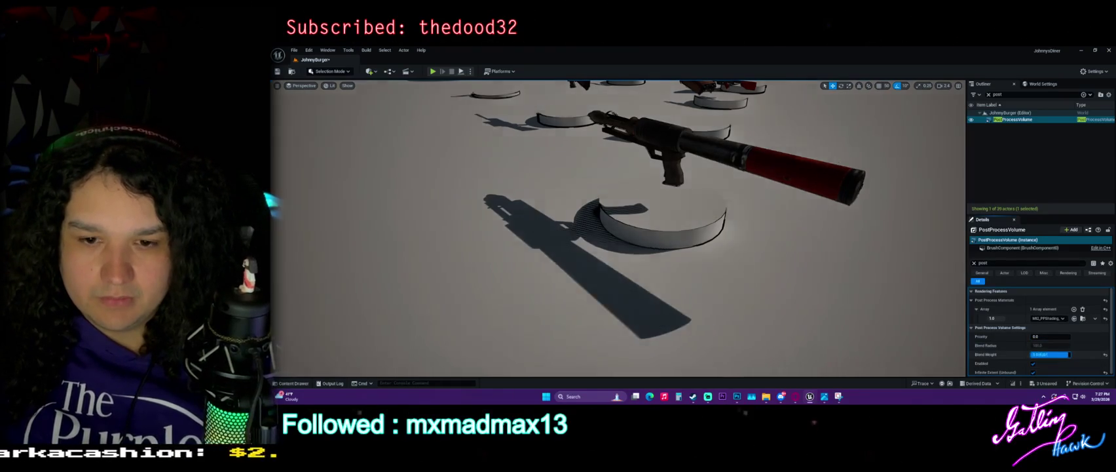
{"action": "type", "text": "0.1"}
{"action": "key", "text": "Return"}
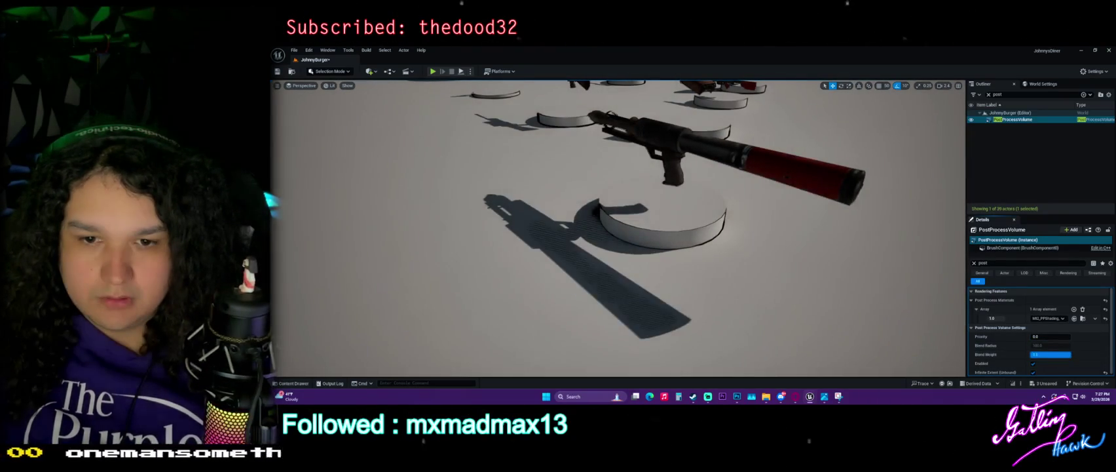
{"action": "scroll", "coordinate": [1061, 341], "scroll_direction": "down", "scroll_amount": 1}
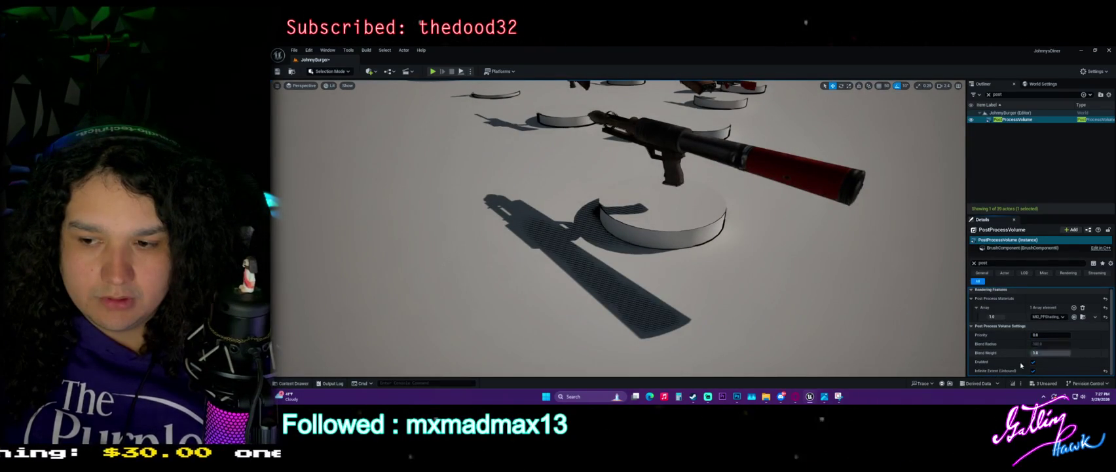
{"action": "left_click", "coordinate": [974, 263]}
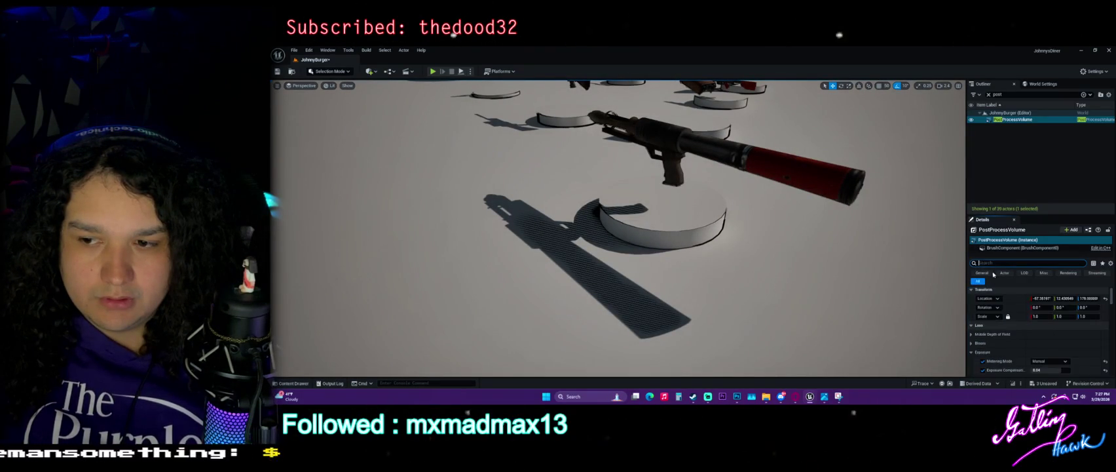
Keep Exposure Metering Mode on Manual and set Exposure Compensation to 10.0
{"action": "scroll", "coordinate": [1052, 316], "scroll_direction": "down", "scroll_amount": 3}
{"action": "left_click", "coordinate": [1049, 307]}
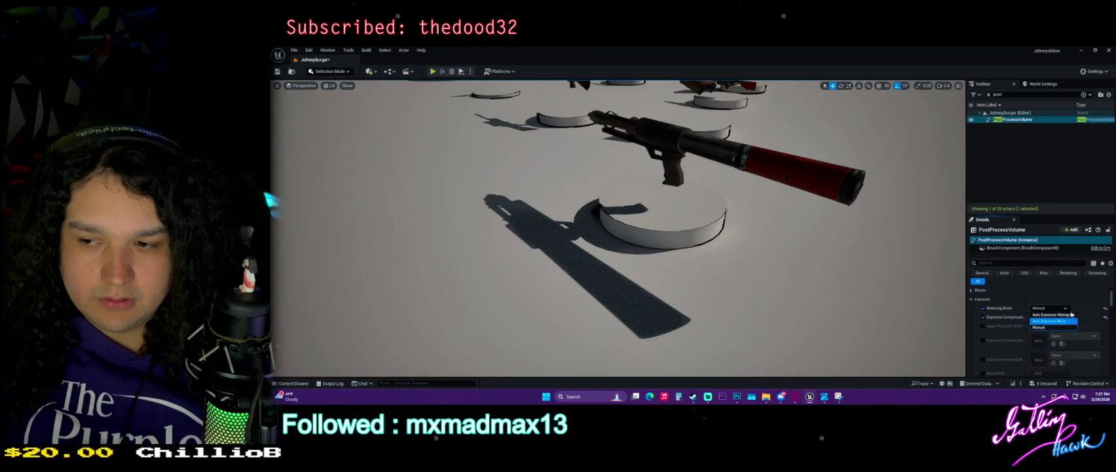
{"action": "left_click", "coordinate": [1048, 316]}
{"action": "mouse_move", "coordinate": [1048, 316]}
{"action": "left_mouse_down"}
{"action": "mouse_move", "coordinate": [1069, 317]}
{"action": "mouse_move", "coordinate": [1050, 317]}
{"action": "left_mouse_up"}
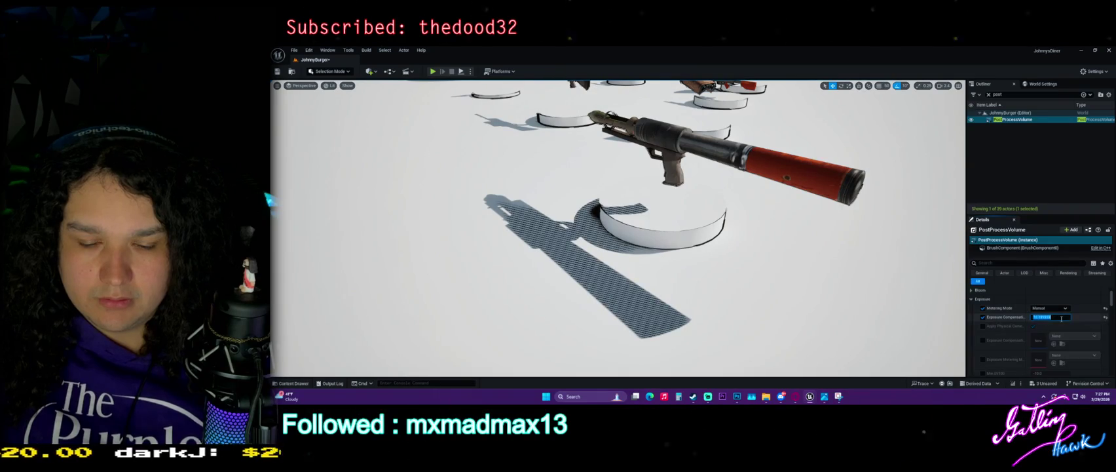
{"action": "type", "text": "10"}
{"action": "key", "text": "Return"}
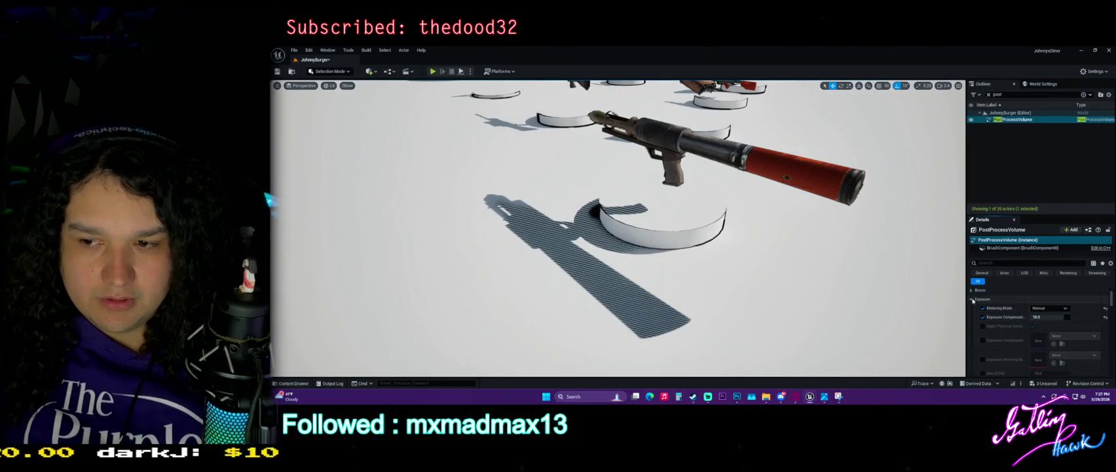
Browse the Lens Flares and Image Effects groups, then adjust and disable the Vignette Intensity override
{"action": "left_click", "coordinate": [983, 299]}
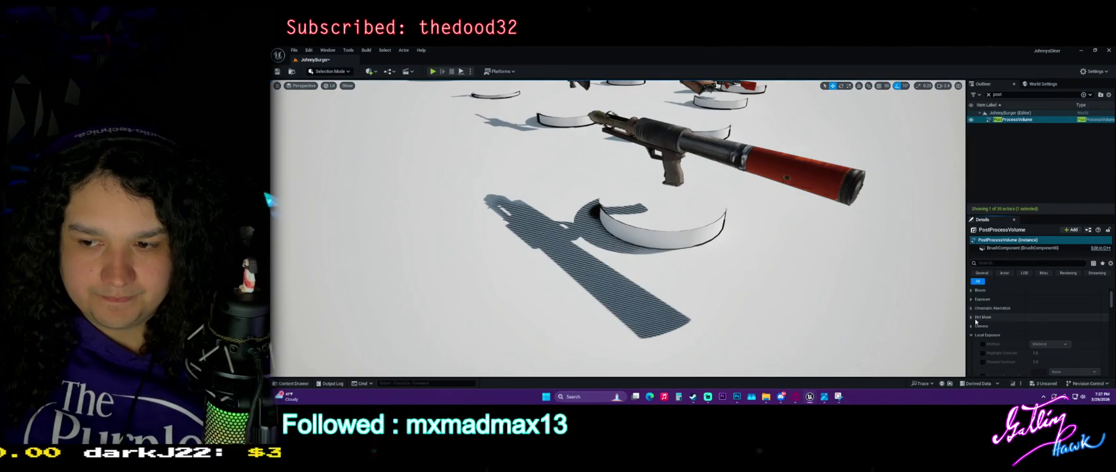
{"action": "scroll", "coordinate": [979, 313], "scroll_direction": "down", "scroll_amount": 2}
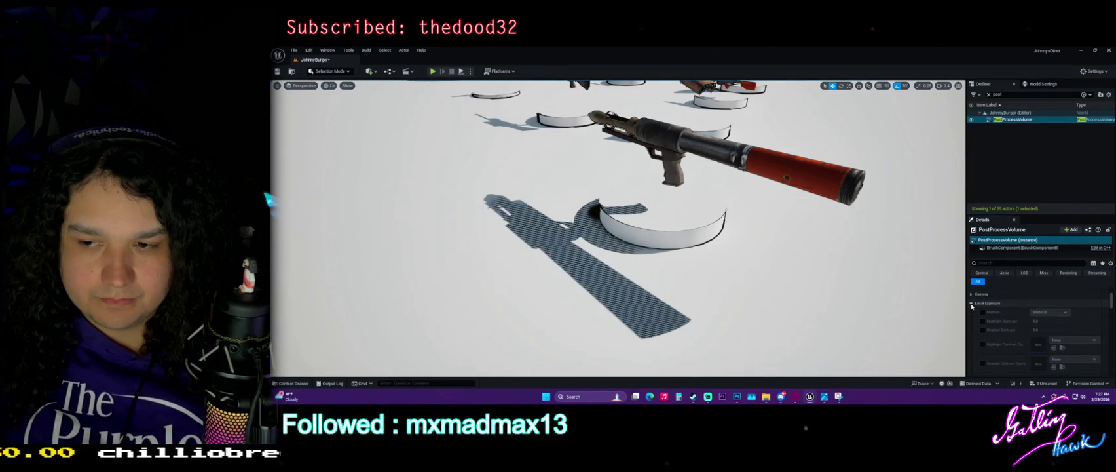
{"action": "left_click", "coordinate": [971, 303]}
{"action": "left_click", "coordinate": [970, 312]}
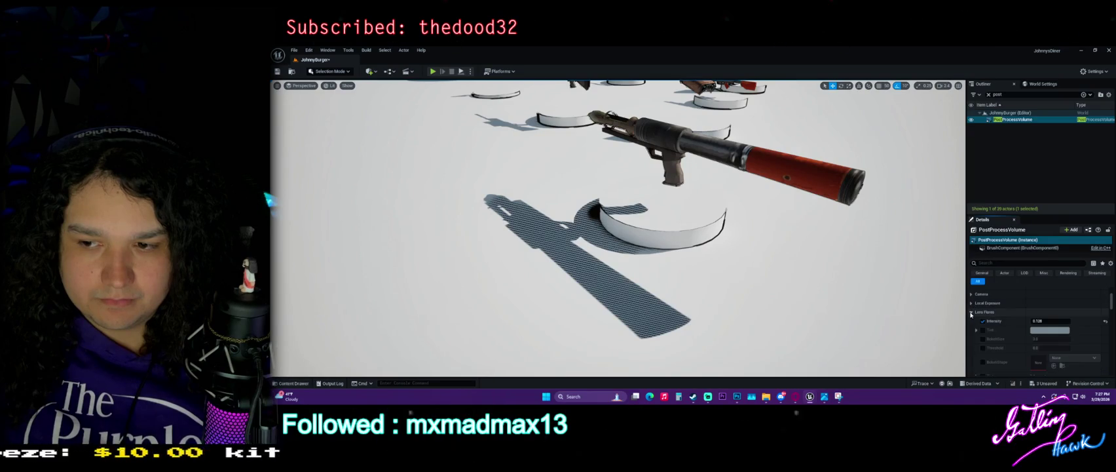
{"action": "left_click", "coordinate": [971, 312]}
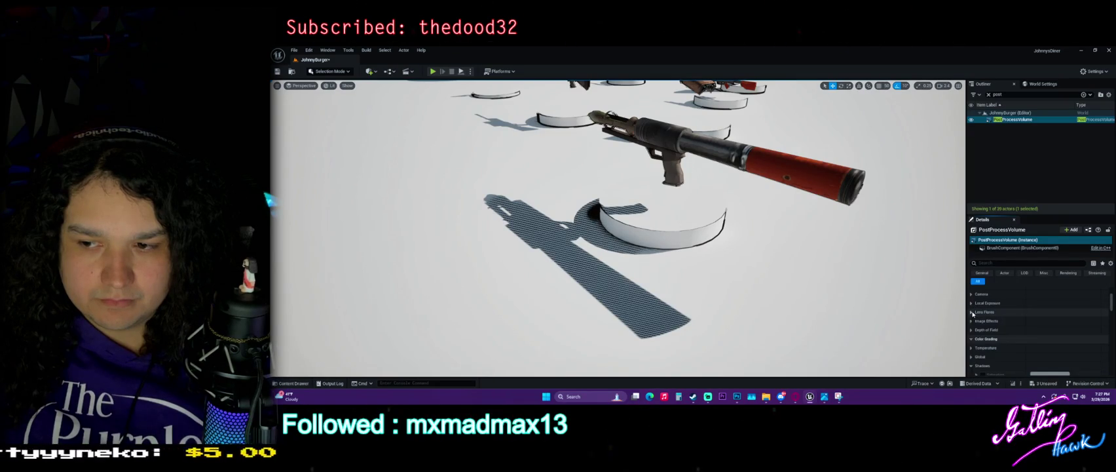
{"action": "left_click", "coordinate": [970, 322]}
{"action": "left_click", "coordinate": [970, 322]}
{"action": "left_click", "coordinate": [970, 322]}
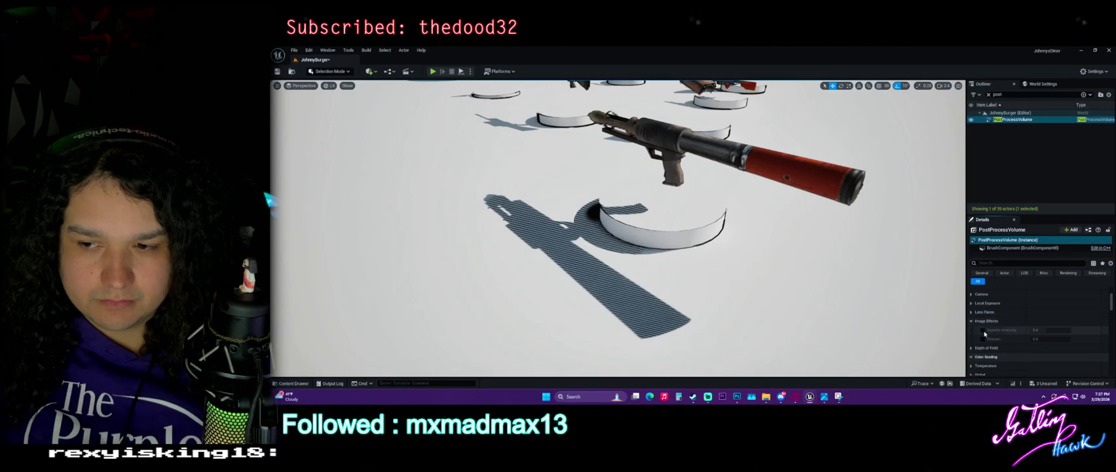
{"action": "mouse_move", "coordinate": [1048, 330]}
{"action": "left_mouse_down"}
{"action": "mouse_move", "coordinate": [1087, 330]}
{"action": "mouse_move", "coordinate": [1035, 330]}
{"action": "left_mouse_up"}
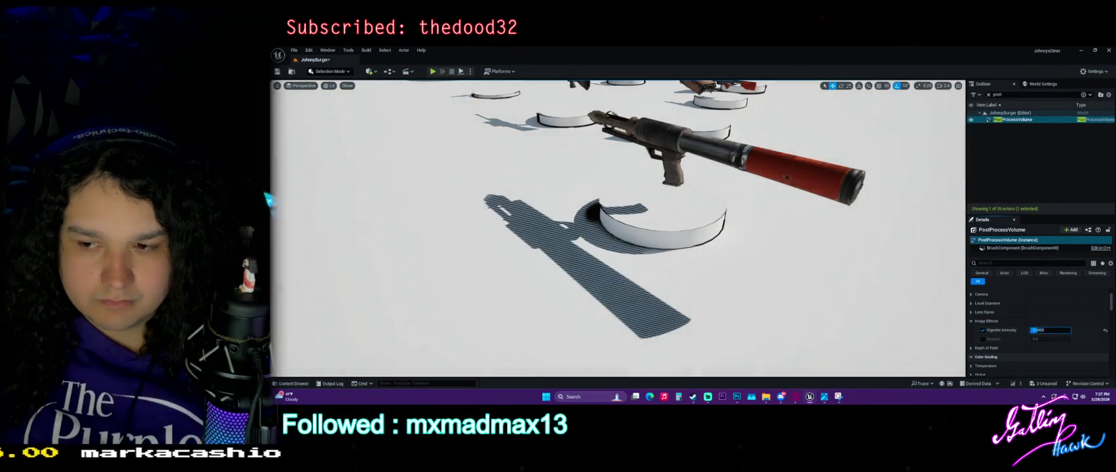
{"action": "left_click", "coordinate": [983, 329]}
{"action": "key", "text": "ctrl+z"}
Reselect the PostProcessVolume, fly the view toward it, and open the Content Drawer
{"action": "scroll", "coordinate": [970, 323], "scroll_direction": "up", "scroll_amount": 5}
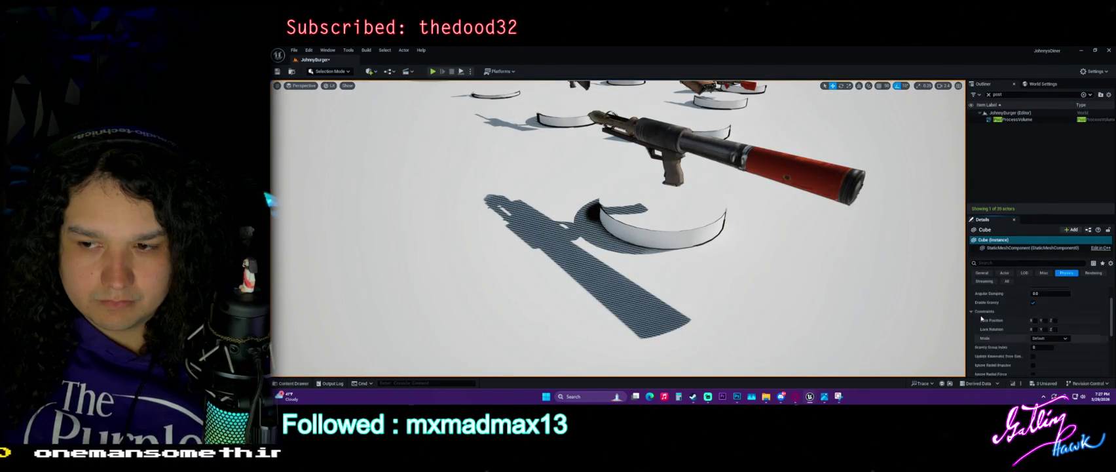
{"action": "left_click", "coordinate": [980, 272]}
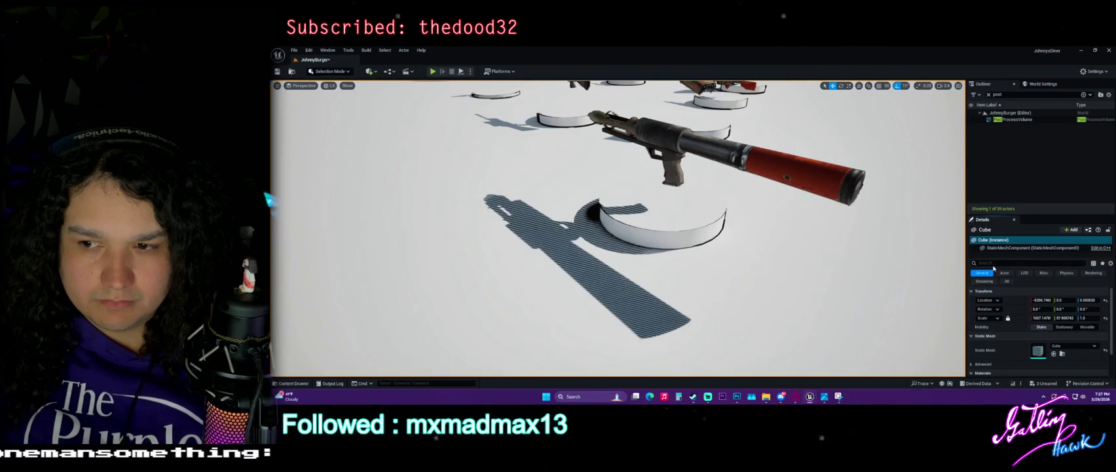
{"action": "left_click", "coordinate": [1020, 119]}
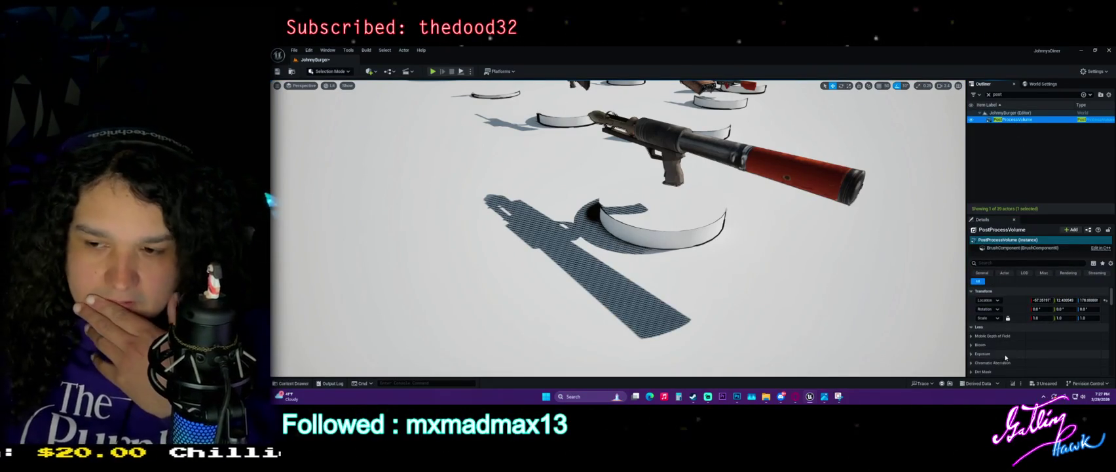
{"action": "mouse_move", "coordinate": [616, 262]}
{"action": "left_mouse_down"}
{"action": "mouse_move", "coordinate": [576, 255]}
{"action": "mouse_move", "coordinate": [583, 236]}
{"action": "left_mouse_up"}
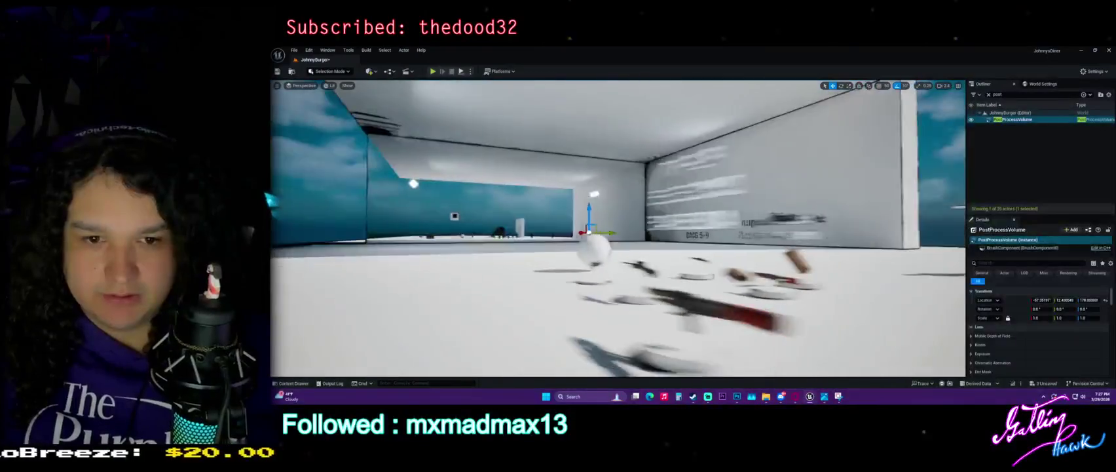
{"action": "key", "text": "ctrl+space"}
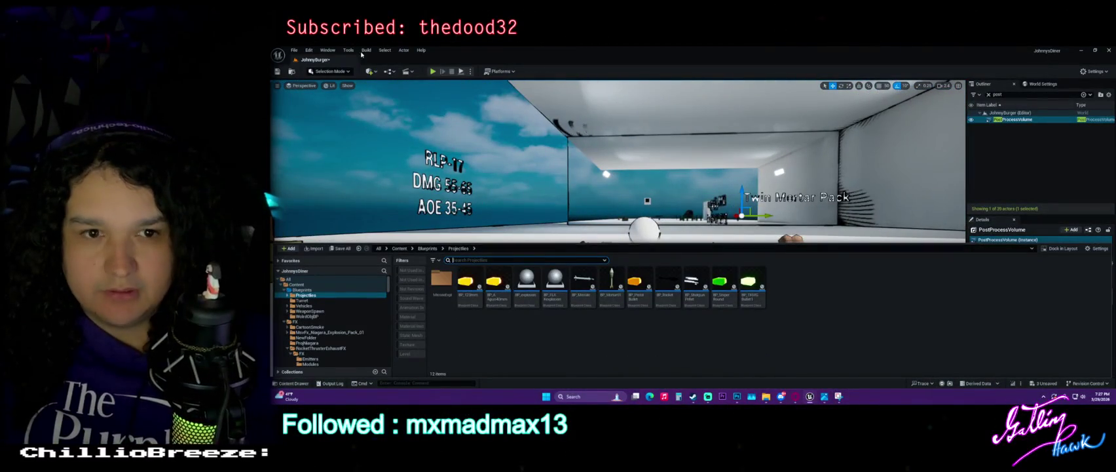
Switch to the PPShading1 material editor and open the MI2_PPShading_Inst1 instance tab
{"action": "mouse_move", "coordinate": [809, 396]}
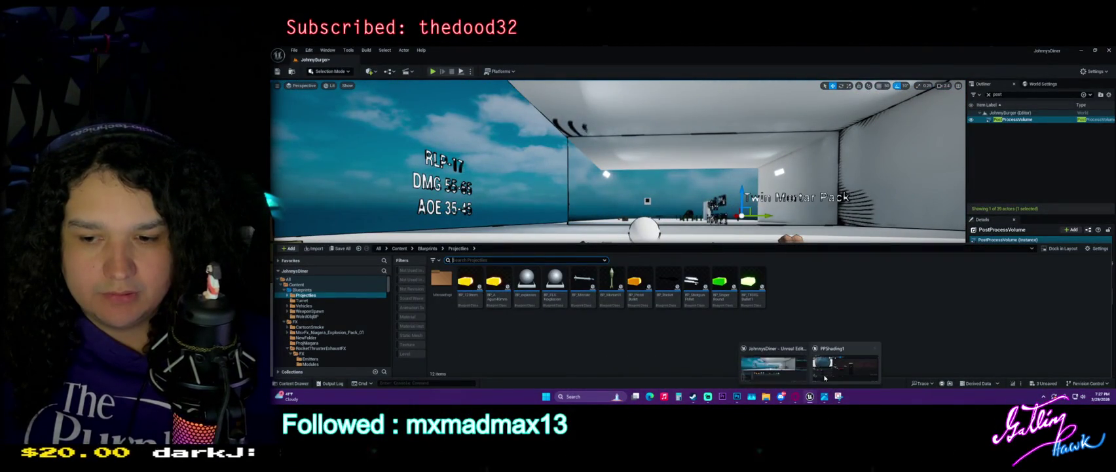
{"action": "left_click", "coordinate": [846, 363]}
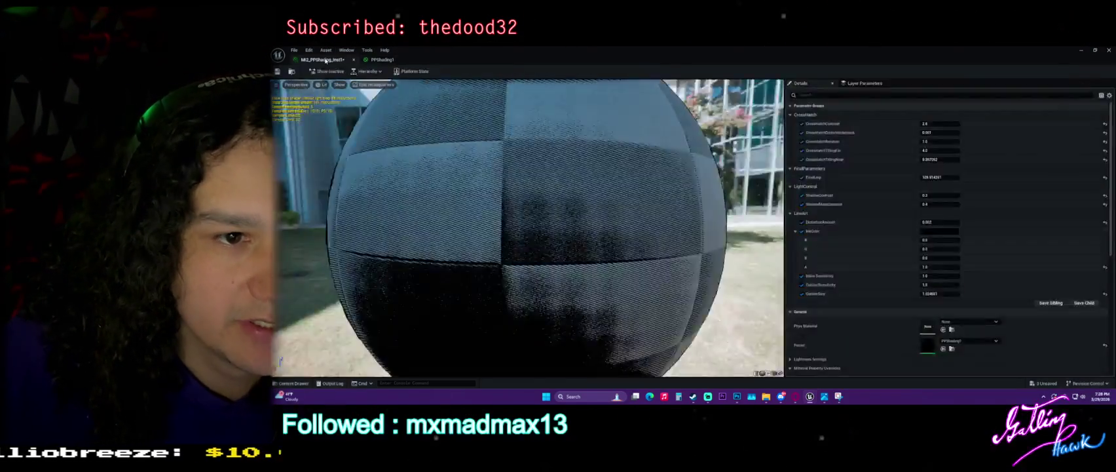
{"action": "left_click", "coordinate": [325, 60]}
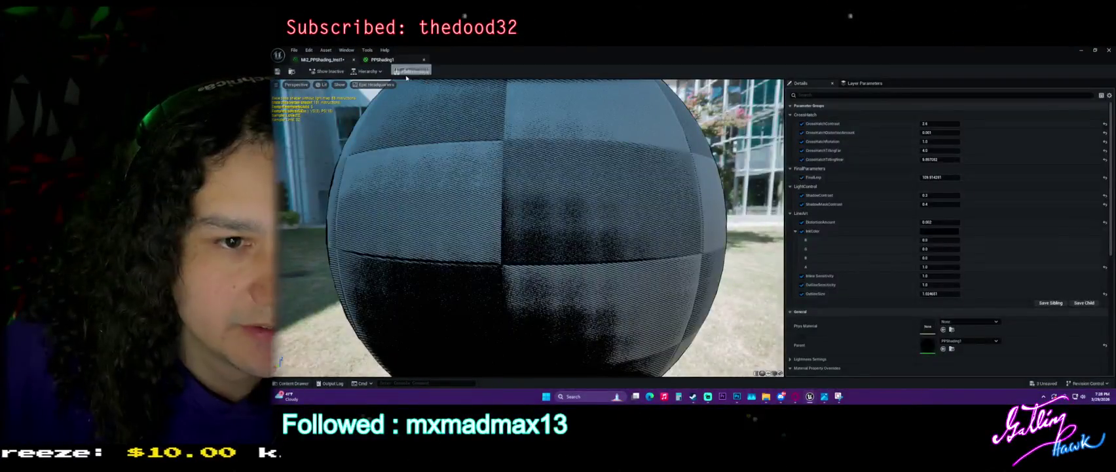
{"action": "scroll", "coordinate": [849, 131], "scroll_direction": "down", "scroll_amount": 1}
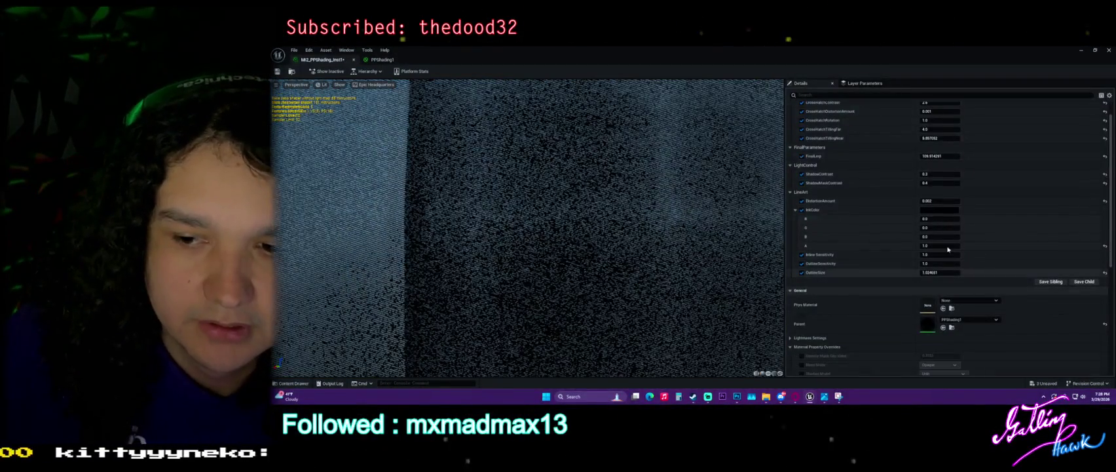
{"action": "left_click", "coordinate": [849, 97]}
{"action": "scroll", "coordinate": [690, 202], "scroll_direction": "up", "scroll_amount": 5}
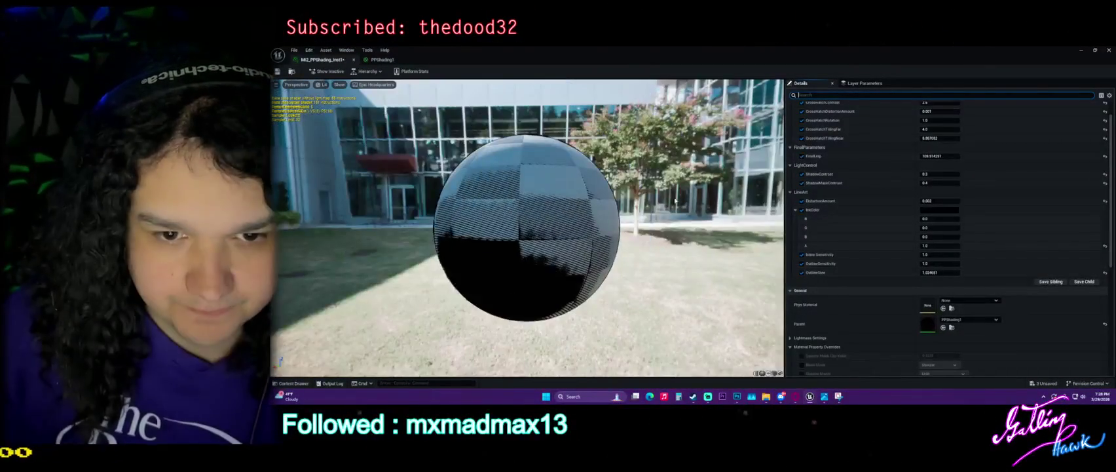
Search the instance Details for 'blend' and tick the Blendable Location override
{"action": "type", "text": "1"}
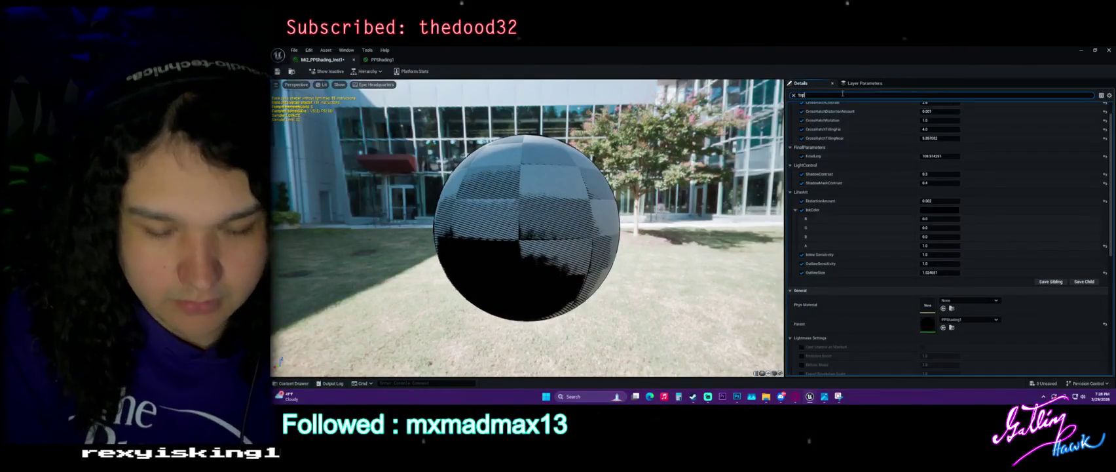
{"action": "key", "text": "BackSpace"}
{"action": "key", "text": "BackSpace"}
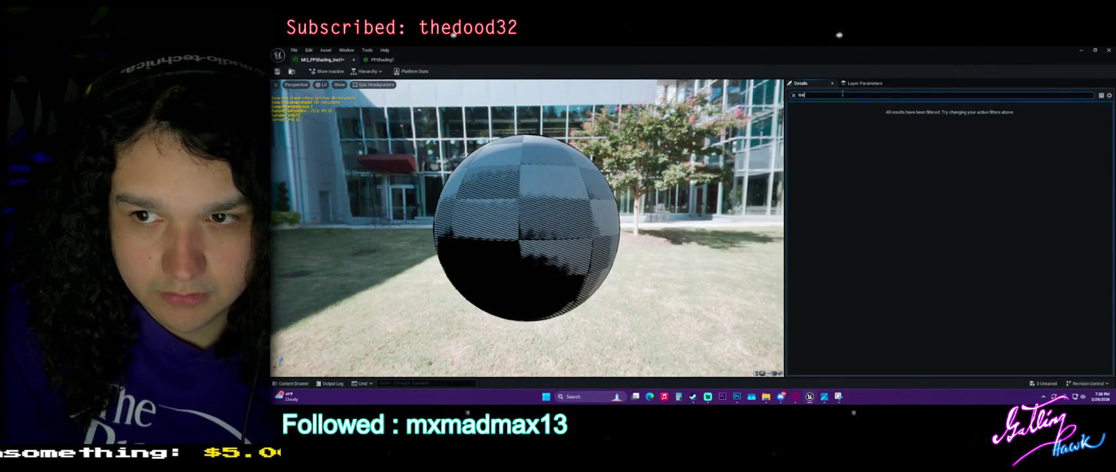
{"action": "key", "text": "BackSpace"}
{"action": "key", "text": "BackSpace"}
{"action": "key", "text": "BackSpace"}
{"action": "scroll", "coordinate": [1007, 253], "scroll_direction": "down", "scroll_amount": 3}
{"action": "scroll", "coordinate": [1006, 253], "scroll_direction": "down", "scroll_amount": 3}
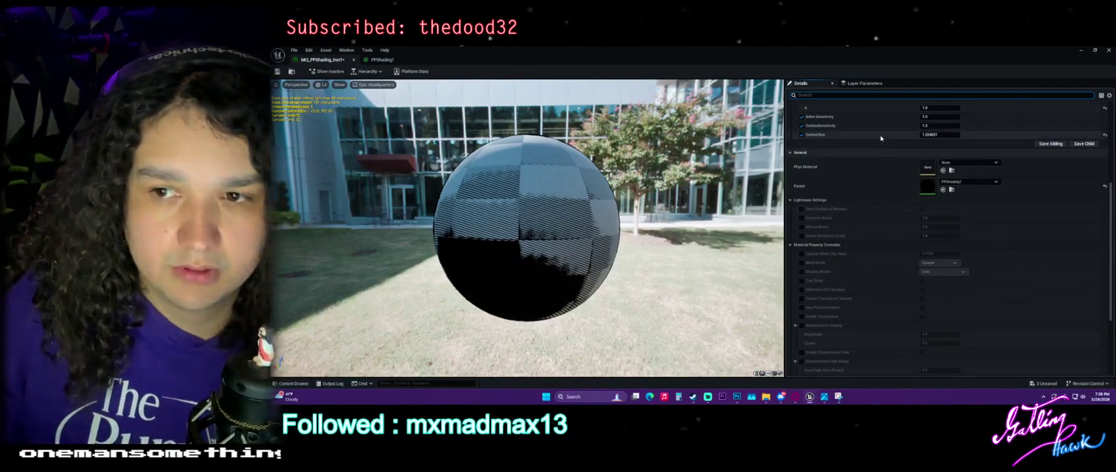
{"action": "type", "text": "blend"}
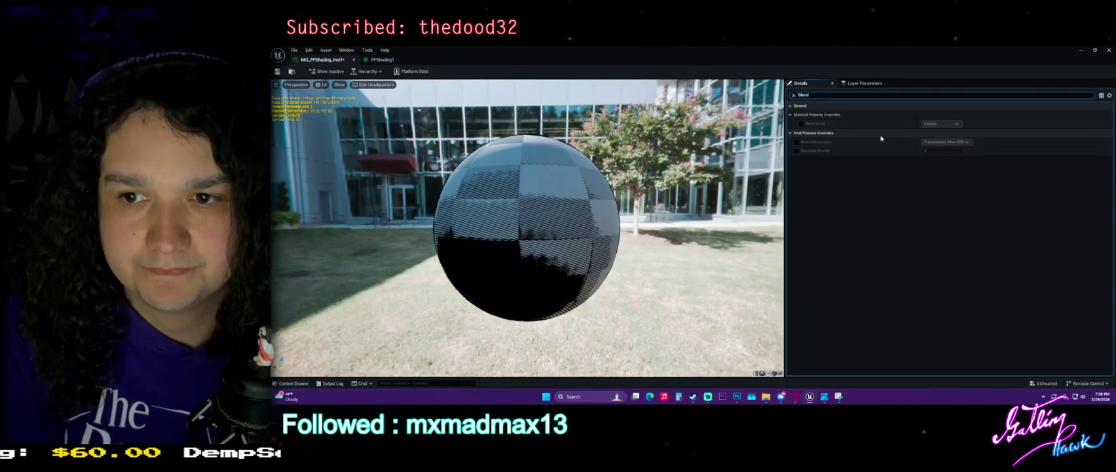
{"action": "left_click", "coordinate": [796, 142]}
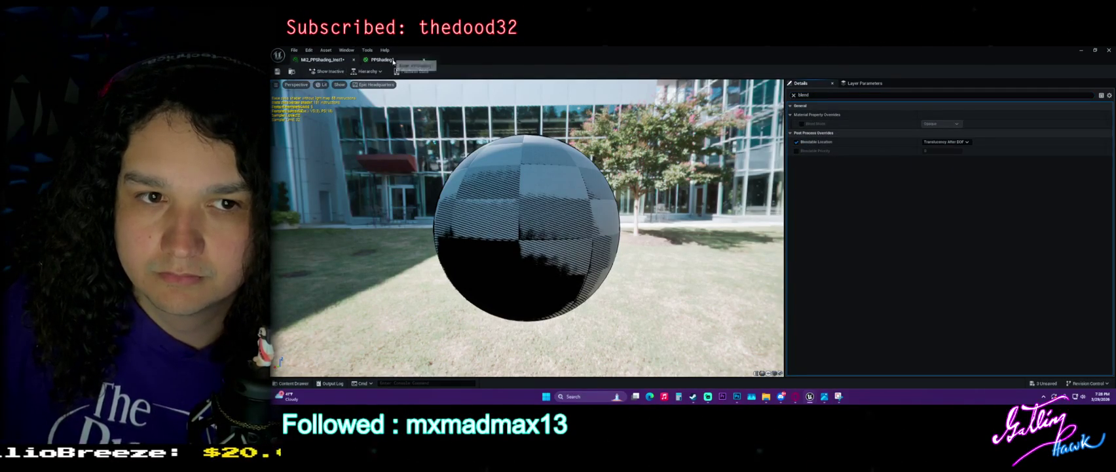
Resize the material editor beside the level and set Blendable Location to Scene Color Before DOF
{"action": "left_click", "coordinate": [383, 59]}
{"action": "mouse_move", "coordinate": [539, 60]}
{"action": "left_mouse_down"}
{"action": "mouse_move", "coordinate": [772, 73]}
{"action": "mouse_move", "coordinate": [786, 64]}
{"action": "left_mouse_up"}
{"action": "left_click", "coordinate": [739, 73]}
{"action": "left_click_drag", "start_coordinate": [993, 129], "coordinate": [1108, 129]}
{"action": "left_click", "coordinate": [1051, 156]}
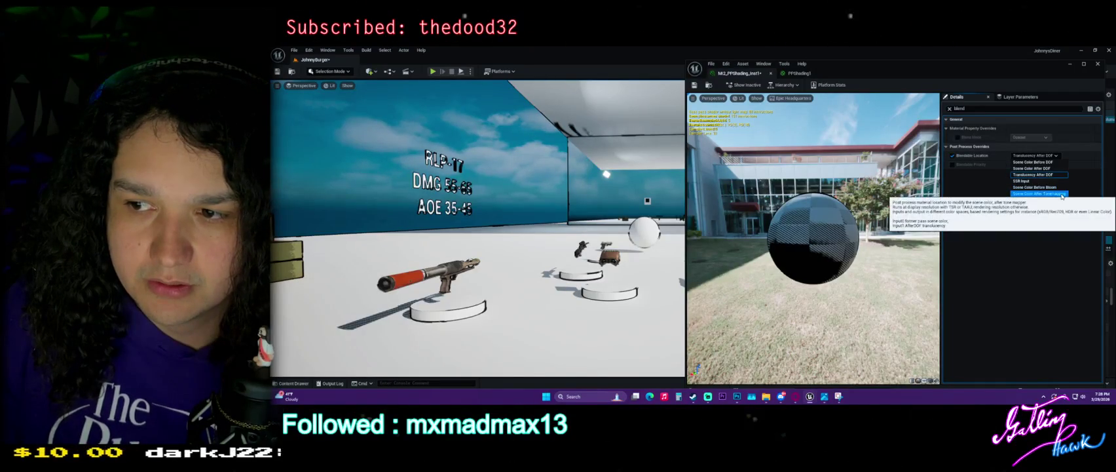
{"action": "left_click", "coordinate": [1032, 162]}
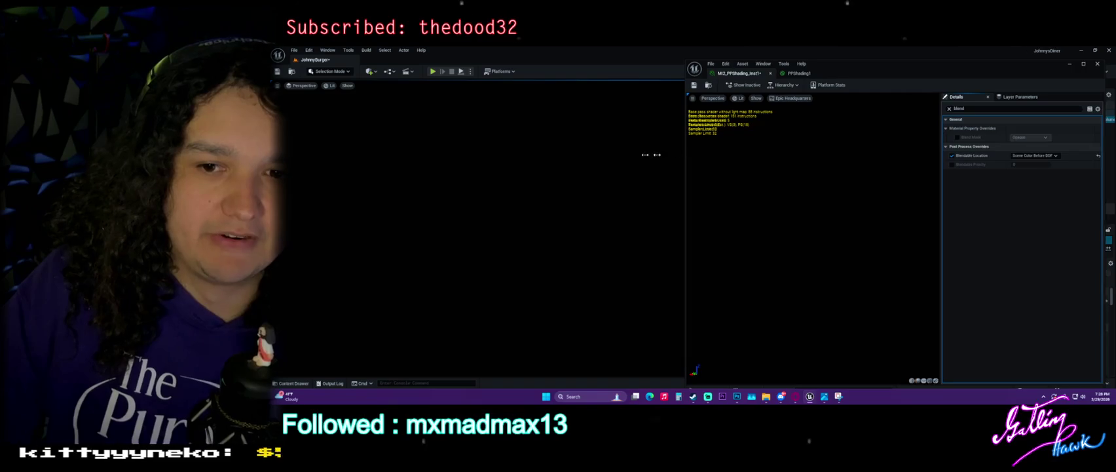
Try Scene Color After Tonemapping and After DOF, then settle Blendable Location on Translucency After DOF
{"action": "left_click_drag", "start_coordinate": [672, 155], "coordinate": [617, 154]}
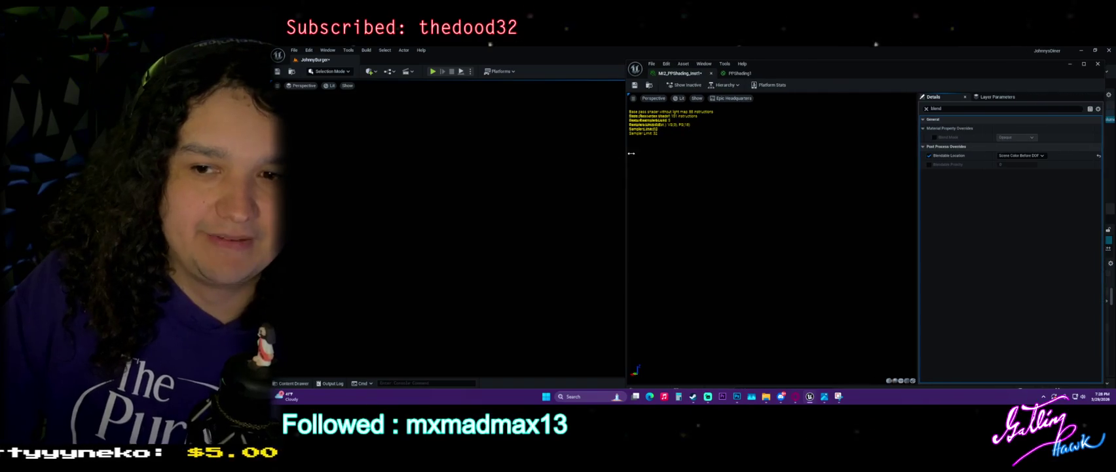
{"action": "left_click", "coordinate": [1023, 156]}
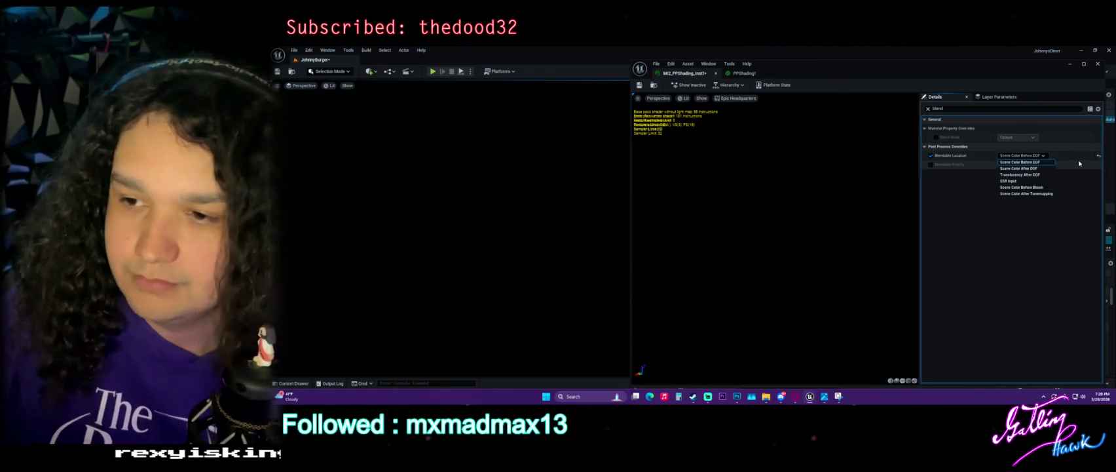
{"action": "left_click", "coordinate": [1042, 194]}
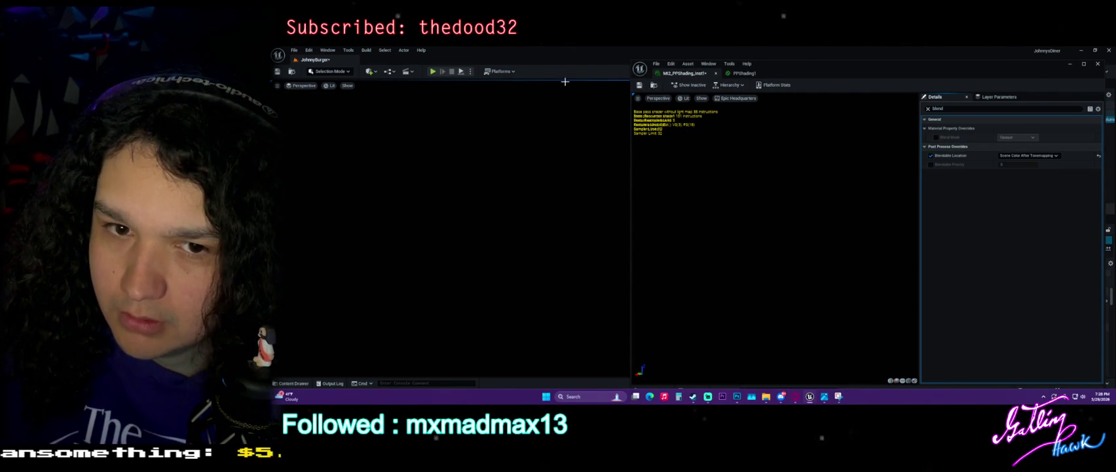
{"action": "left_click", "coordinate": [1014, 157]}
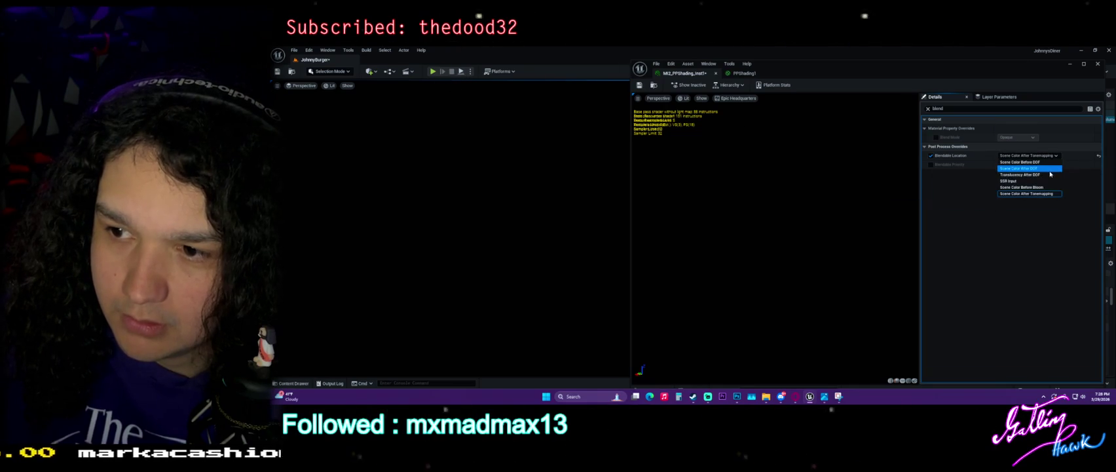
{"action": "left_click", "coordinate": [1048, 168]}
{"action": "left_click", "coordinate": [1021, 156]}
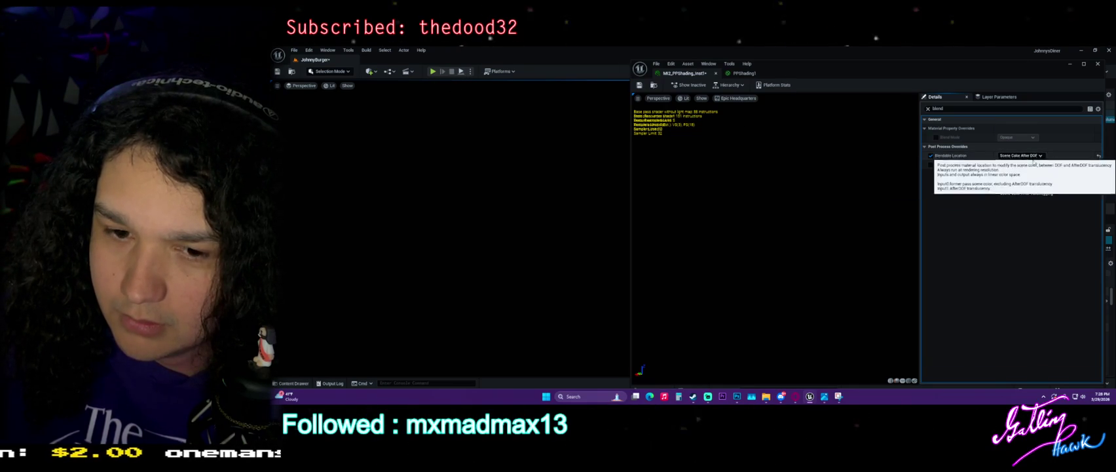
{"action": "left_click", "coordinate": [1022, 174]}
{"action": "left_click", "coordinate": [1021, 156]}
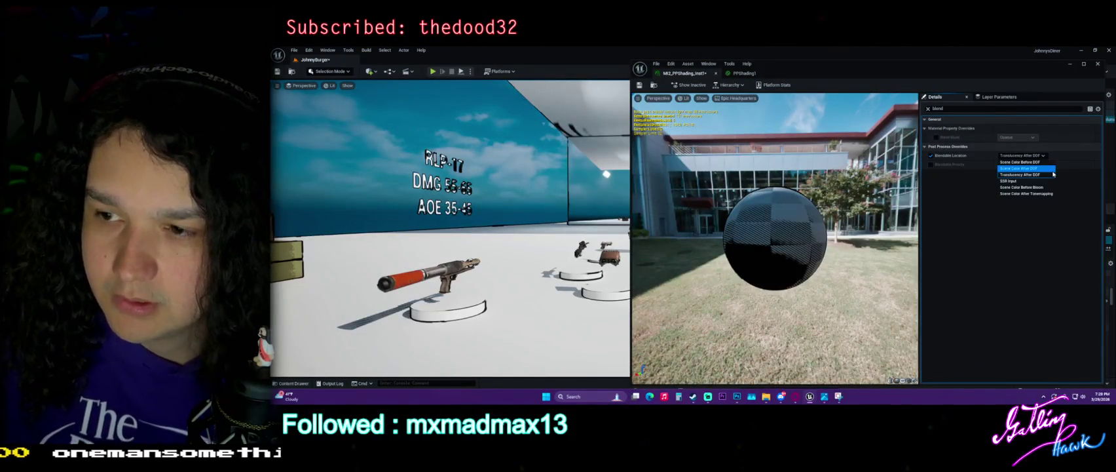
{"action": "left_click", "coordinate": [938, 141]}
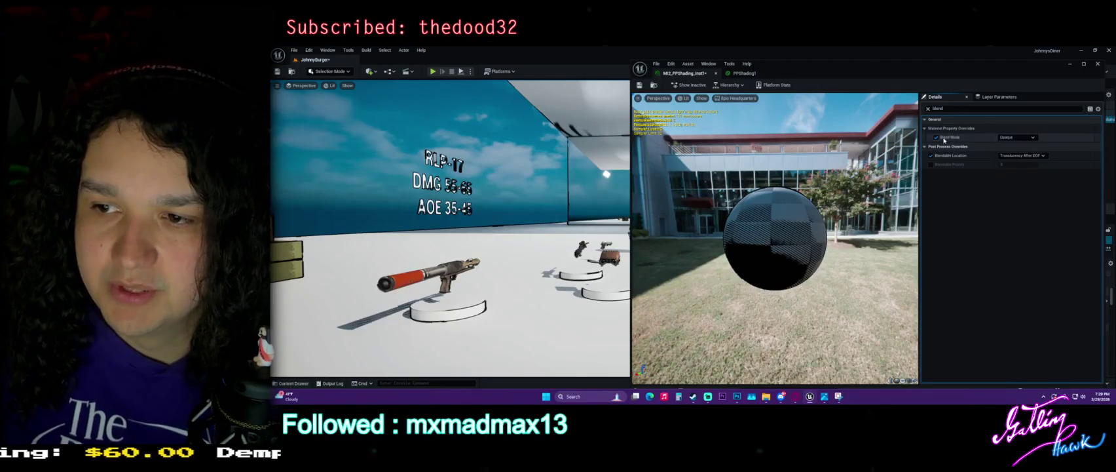
{"action": "left_click", "coordinate": [1037, 151]}
{"action": "left_click", "coordinate": [1012, 137]}
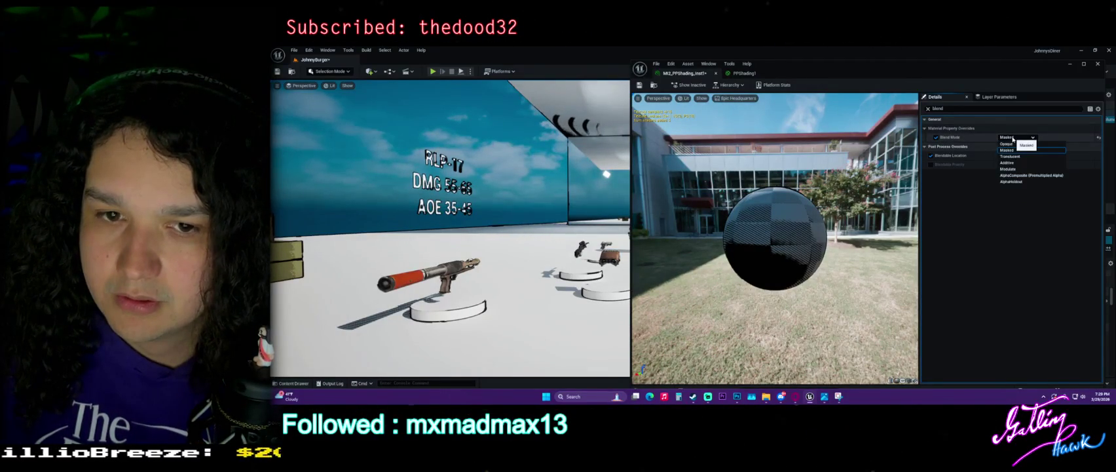
{"action": "left_click", "coordinate": [1012, 162]}
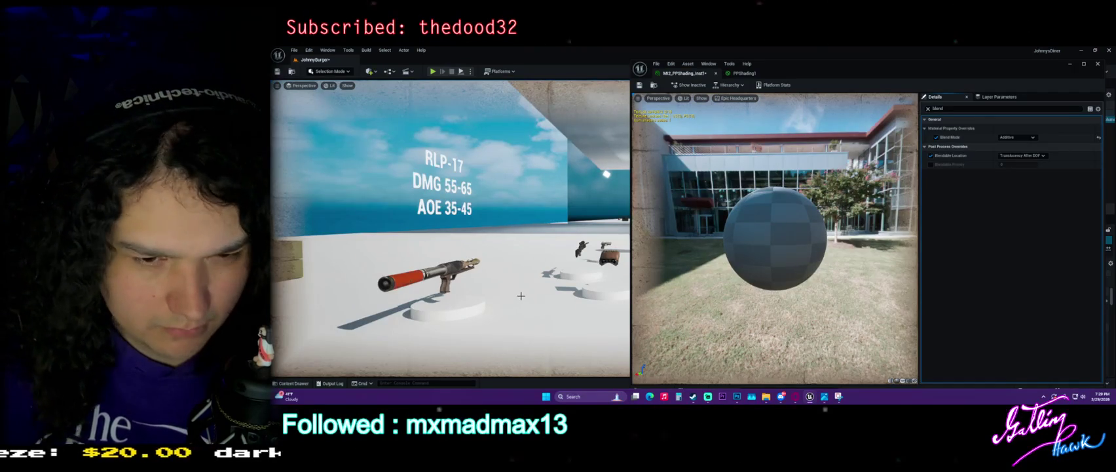
{"action": "left_click", "coordinate": [1016, 136]}
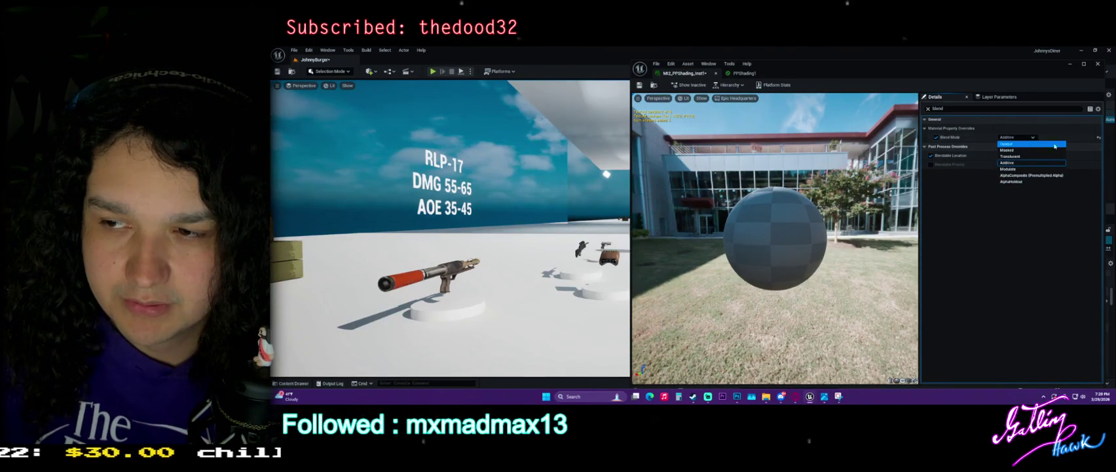
{"action": "left_click", "coordinate": [1041, 144]}
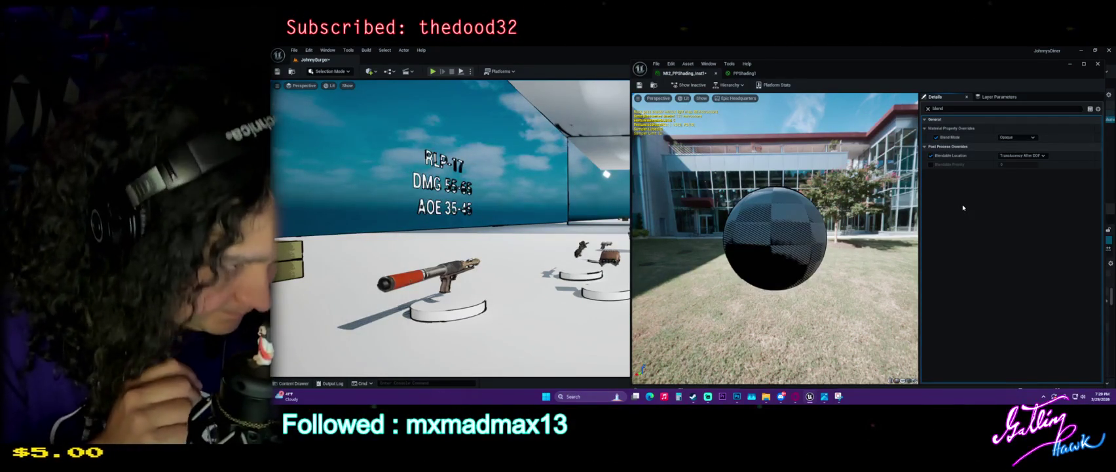
{"action": "left_click", "coordinate": [930, 164]}
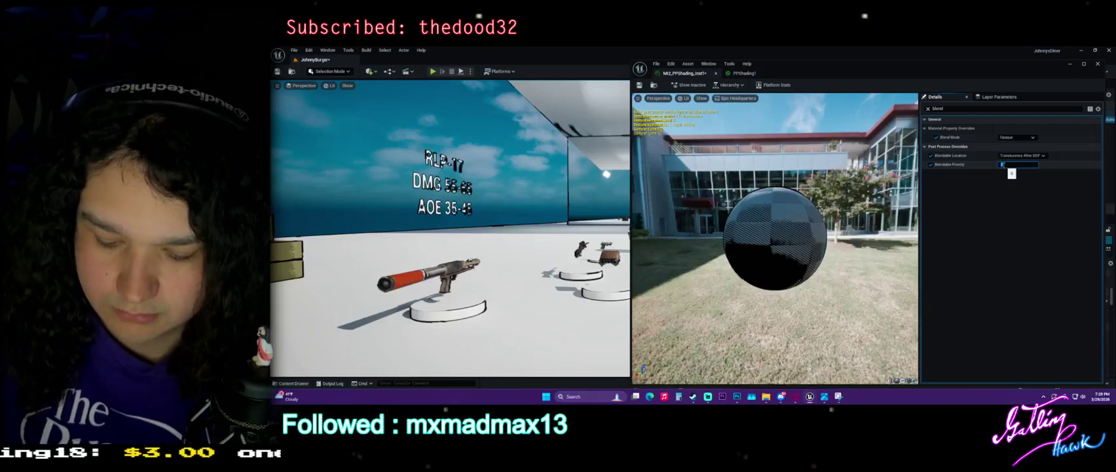
Set the Blendable Priority override to 1, then to 0, and capture the editor with Print Screen
{"action": "key", "text": "Return"}
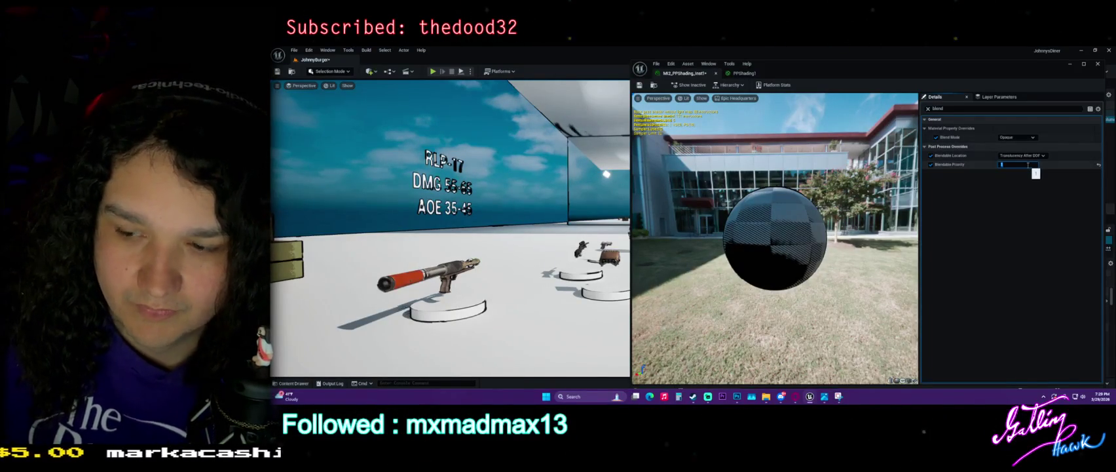
{"action": "type", "text": "0"}
{"action": "key", "text": "Return"}
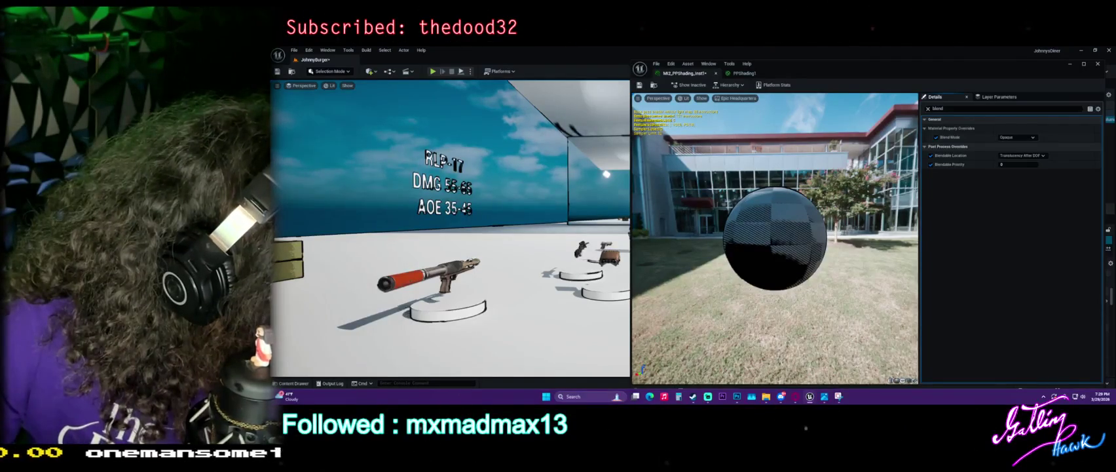
{"action": "left_click", "coordinate": [1041, 155]}
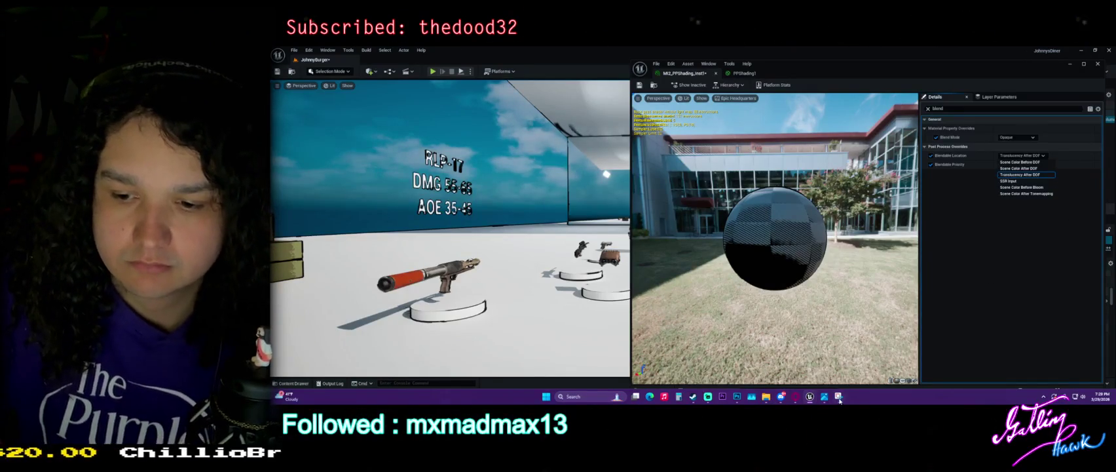
{"action": "key", "text": "Print"}
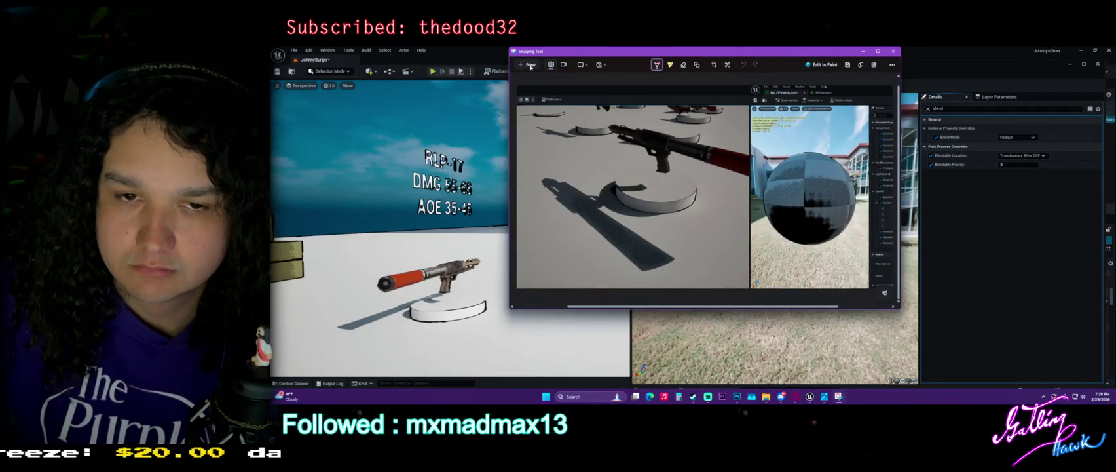
Close Snipping Tool without taking a new snip and return to the Blendable Location list
{"action": "left_click", "coordinate": [1025, 158]}
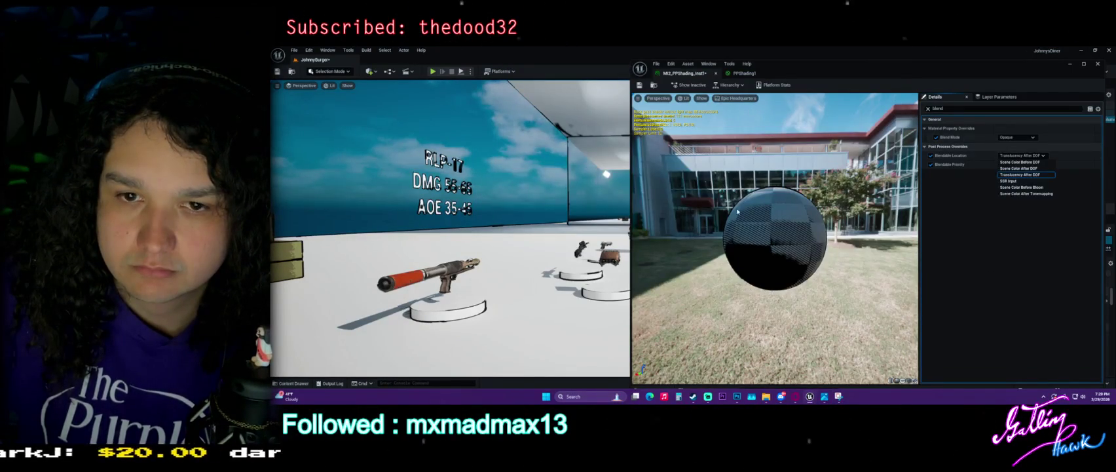
{"action": "left_click", "coordinate": [837, 397]}
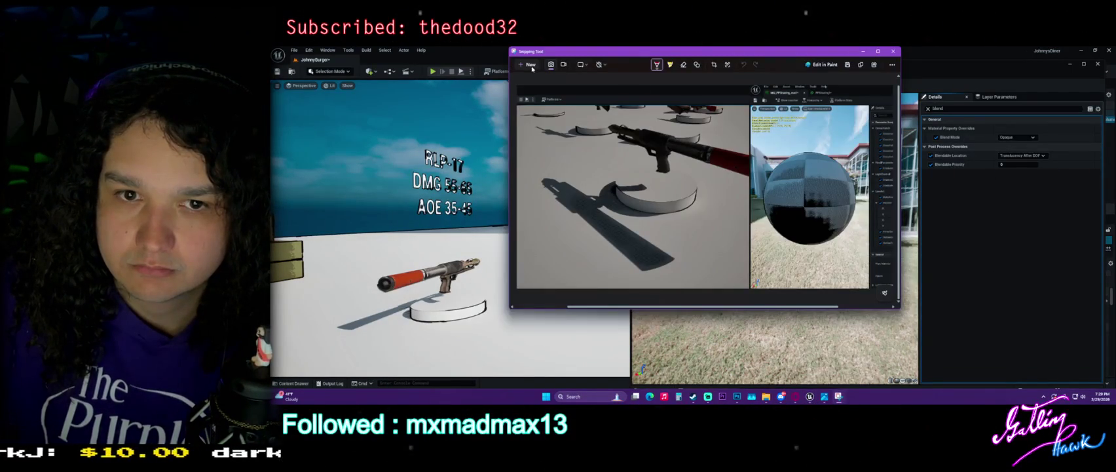
{"action": "left_click", "coordinate": [530, 65]}
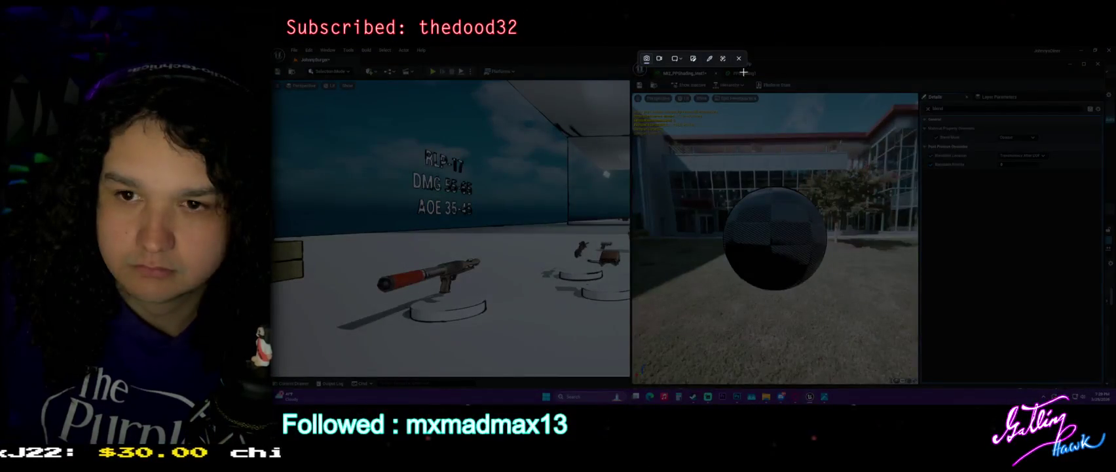
{"action": "left_click", "coordinate": [739, 59]}
{"action": "left_click", "coordinate": [894, 53]}
{"action": "left_click", "coordinate": [1021, 155]}
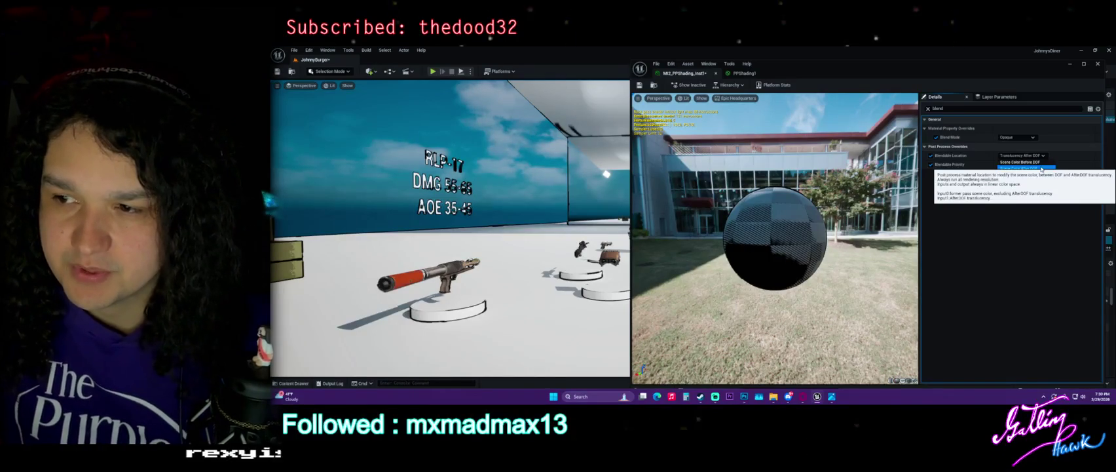
Try Scene Color After DOF as the Blendable Location and undo the priority edit
{"action": "left_click", "coordinate": [1041, 169]}
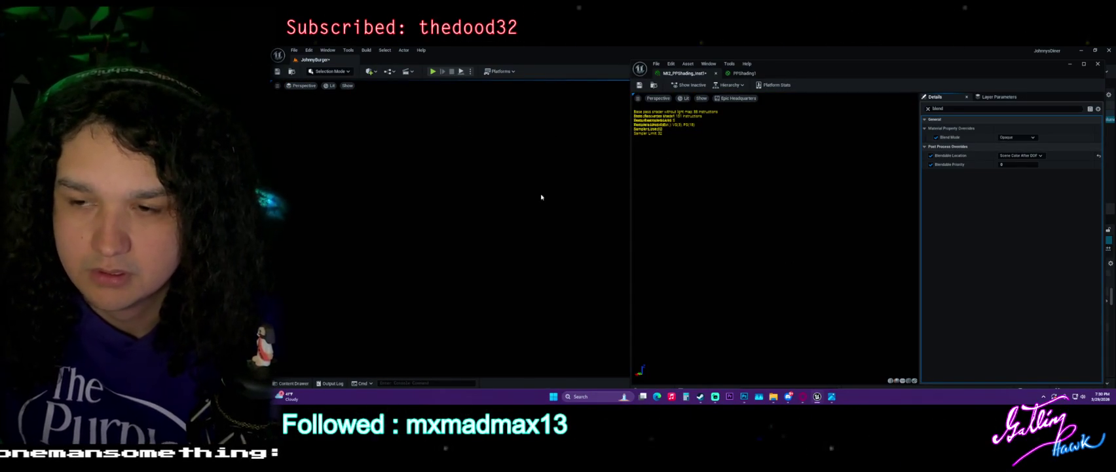
{"action": "left_click", "coordinate": [1020, 155]}
{"action": "left_click", "coordinate": [1026, 169]}
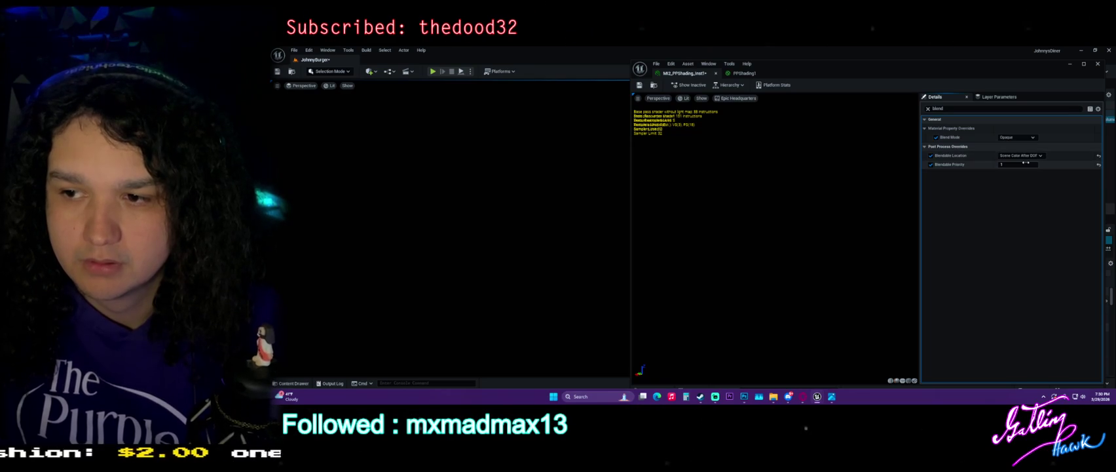
{"action": "key", "text": "ctrl+z"}
Try SSR Input, settle on Translucency After DOF, and minimise the material editor
{"action": "left_click", "coordinate": [1022, 156]}
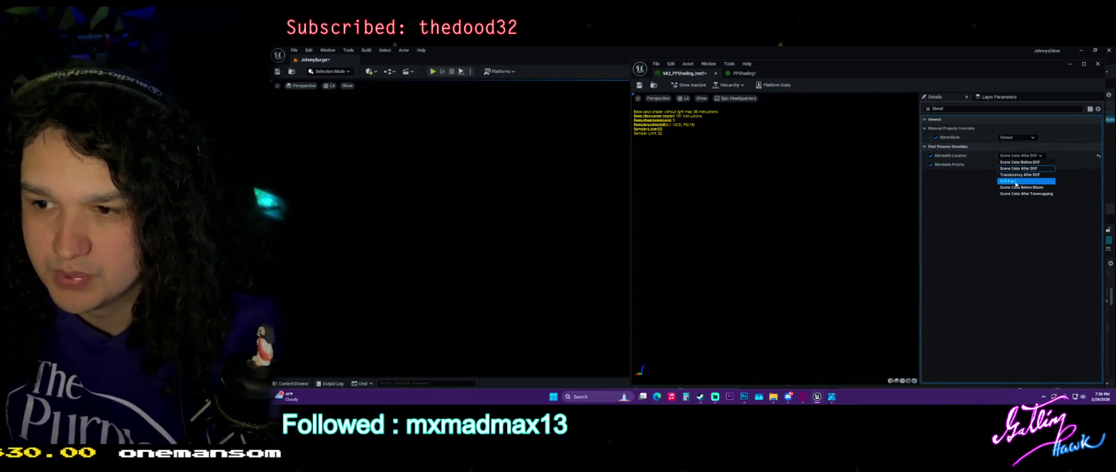
{"action": "left_click", "coordinate": [1016, 181]}
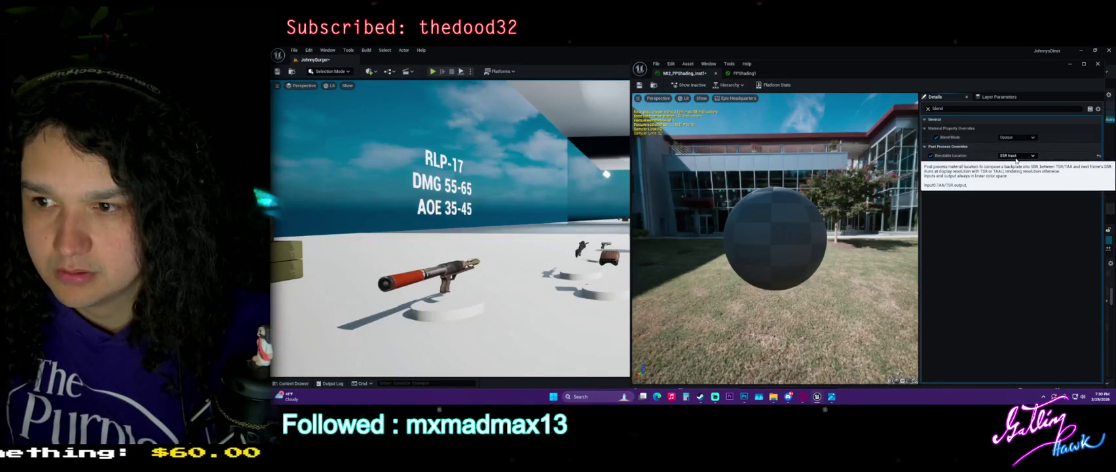
{"action": "left_click", "coordinate": [1017, 158]}
{"action": "left_click", "coordinate": [1031, 177]}
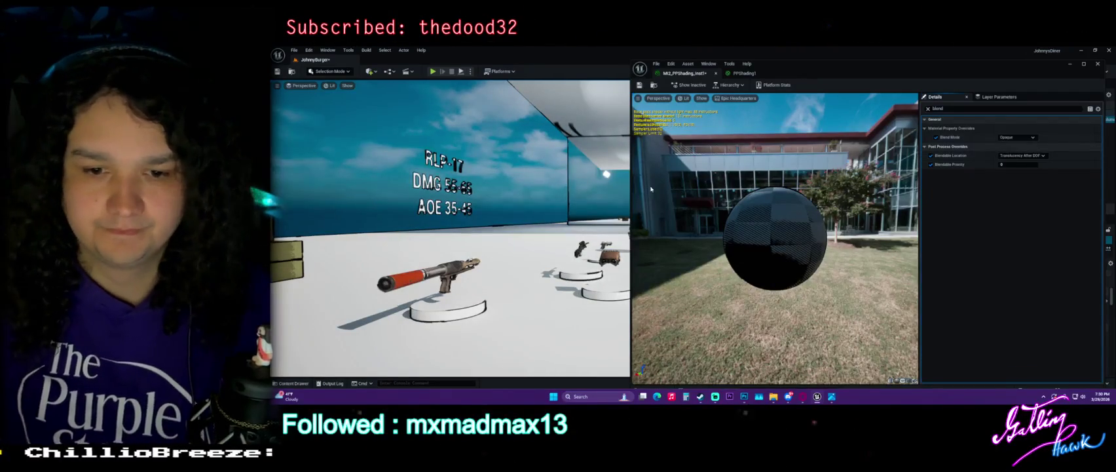
{"action": "left_click", "coordinate": [1019, 155]}
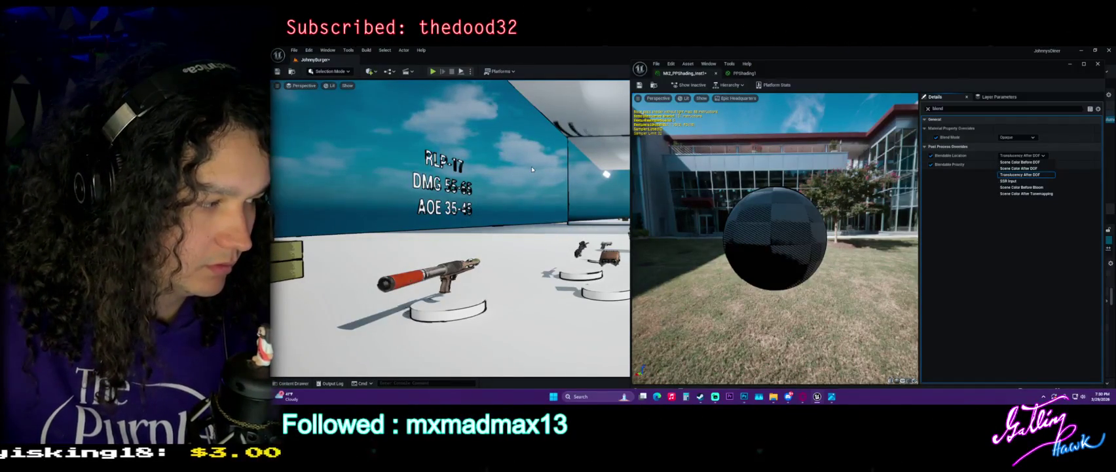
{"action": "left_click", "coordinate": [1069, 63]}
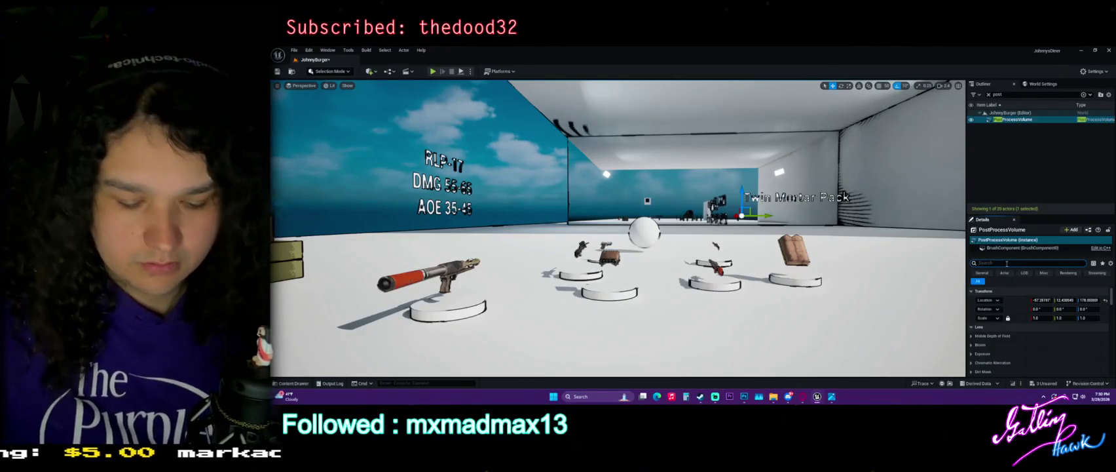
Filter the volume's settings by 'shadow' and override Shadow Contrast with a lower value
{"action": "type", "text": "shadows"}
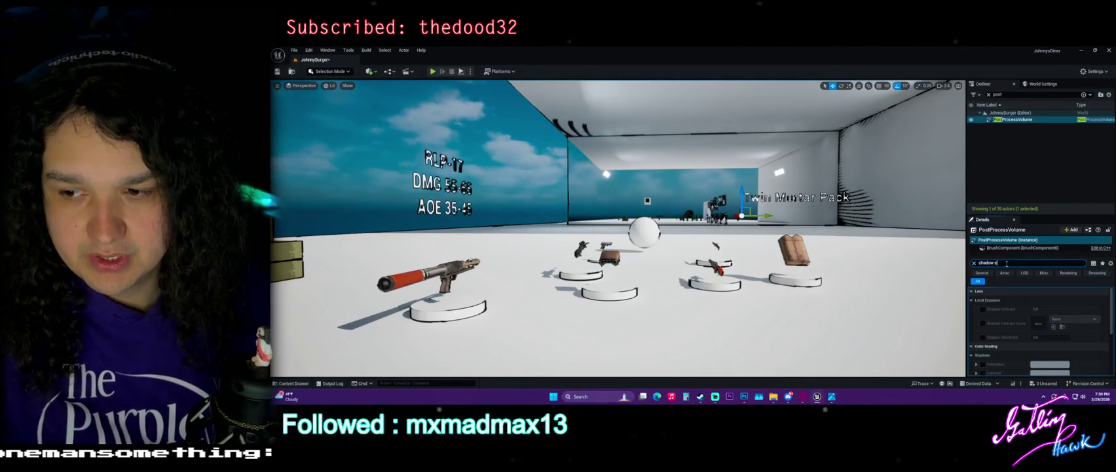
{"action": "key", "text": "BackSpace"}
{"action": "key", "text": "BackSpace"}
{"action": "key", "text": "BackSpace"}
{"action": "left_click", "coordinate": [983, 310]}
{"action": "left_click_drag", "start_coordinate": [840, 304], "coordinate": [799, 242]}
{"action": "mouse_move", "coordinate": [1048, 309]}
{"action": "left_mouse_down"}
{"action": "mouse_move", "coordinate": [1067, 309]}
{"action": "mouse_move", "coordinate": [978, 306]}
{"action": "left_mouse_up"}
Try overriding translucency shadows to Disabled, then switch that override back off
{"action": "scroll", "coordinate": [1021, 327], "scroll_direction": "down", "scroll_amount": 2}
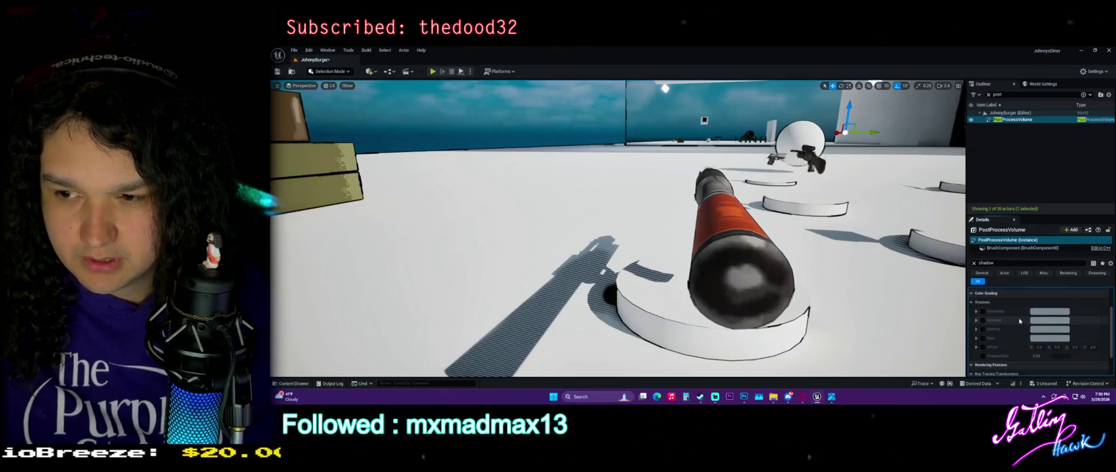
{"action": "scroll", "coordinate": [1022, 314], "scroll_direction": "down", "scroll_amount": 1}
{"action": "scroll", "coordinate": [1025, 318], "scroll_direction": "down", "scroll_amount": 1}
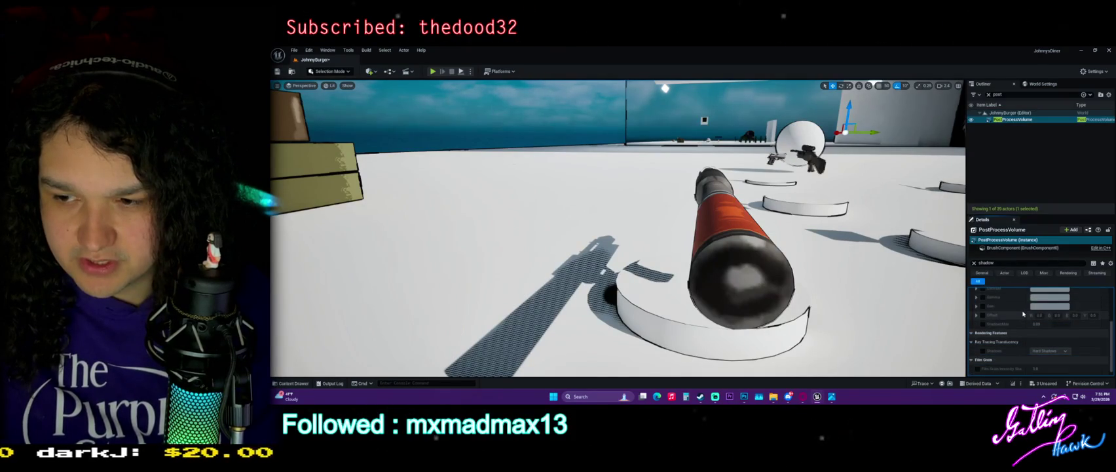
{"action": "left_click", "coordinate": [983, 344]}
{"action": "left_click", "coordinate": [1048, 344]}
{"action": "left_click", "coordinate": [1022, 350]}
{"action": "left_click", "coordinate": [980, 342]}
{"action": "left_click", "coordinate": [971, 336]}
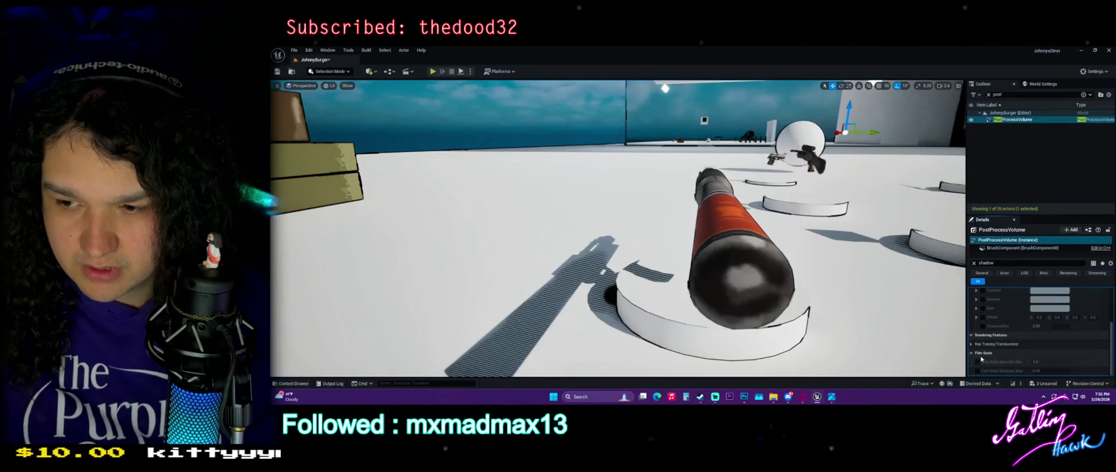
Override Film Grain Intensity Shadows at 0.9968 and clear the 'shadow' filter
{"action": "left_click", "coordinate": [977, 360]}
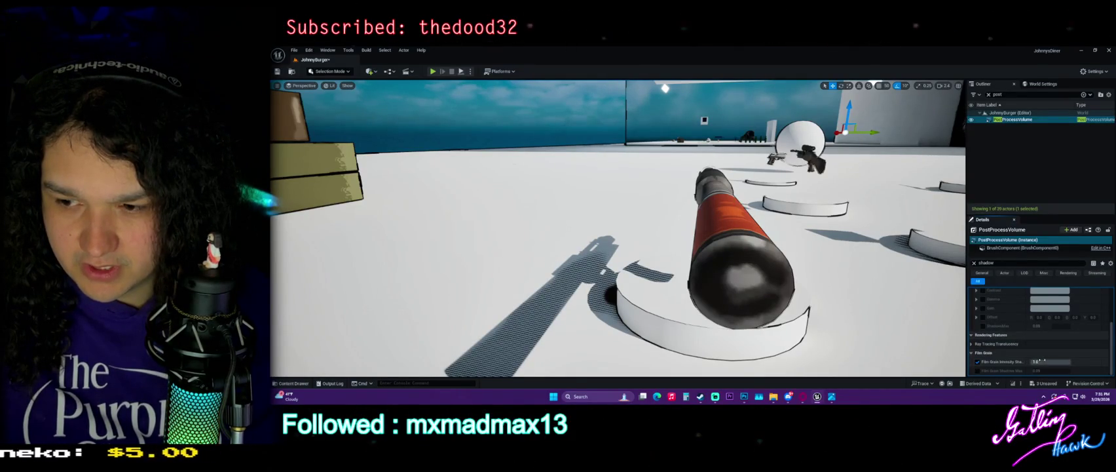
{"action": "left_click", "coordinate": [1049, 361]}
{"action": "key", "text": "Return"}
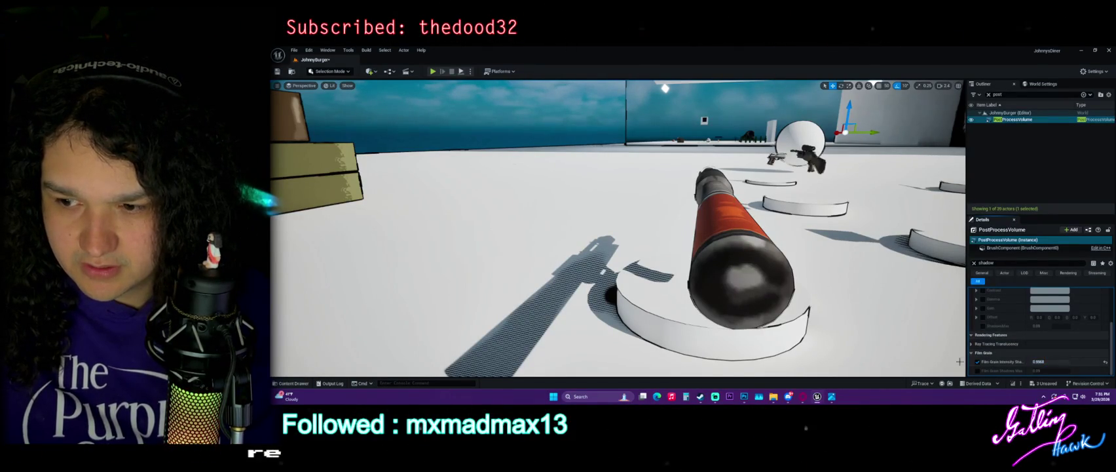
{"action": "scroll", "coordinate": [1041, 337], "scroll_direction": "up", "scroll_amount": 4}
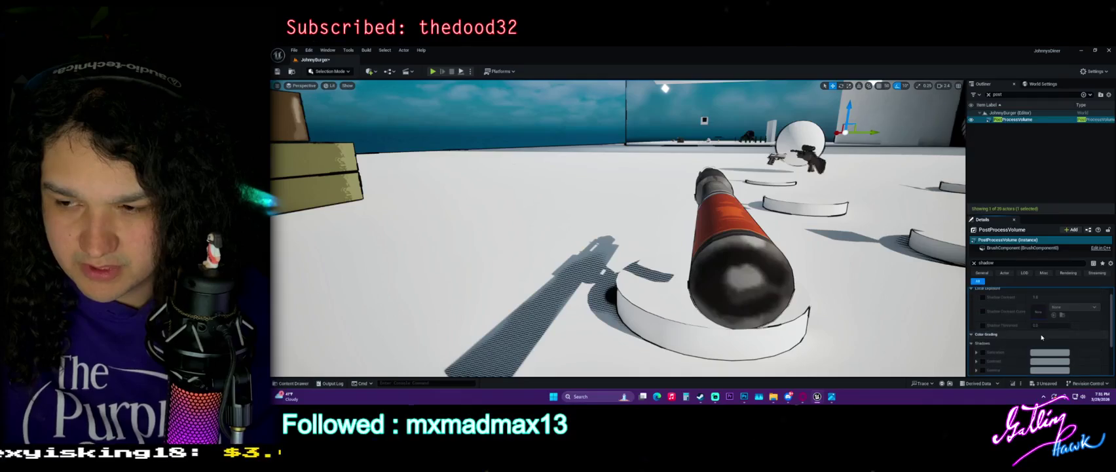
{"action": "scroll", "coordinate": [1041, 336], "scroll_direction": "up", "scroll_amount": 1}
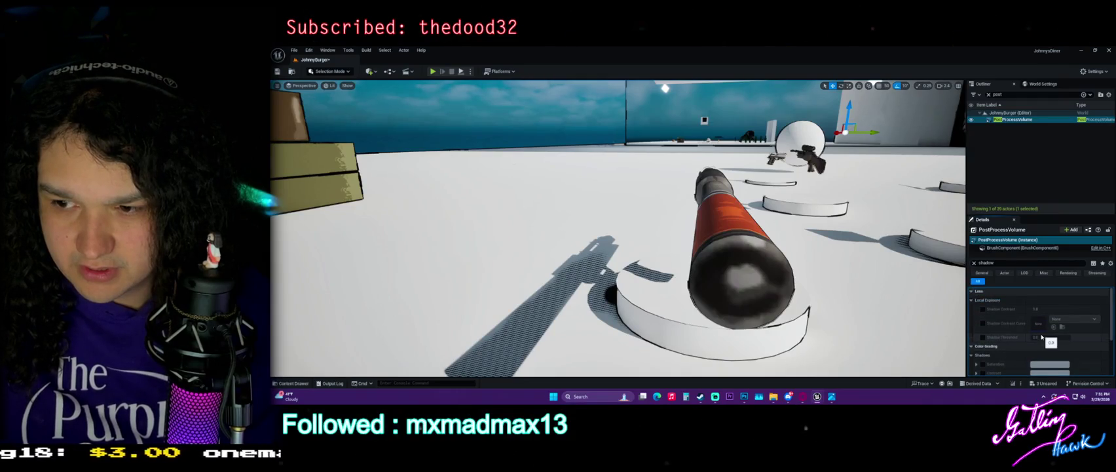
{"action": "left_click", "coordinate": [974, 263]}
{"action": "scroll", "coordinate": [1016, 318], "scroll_direction": "down", "scroll_amount": 3}
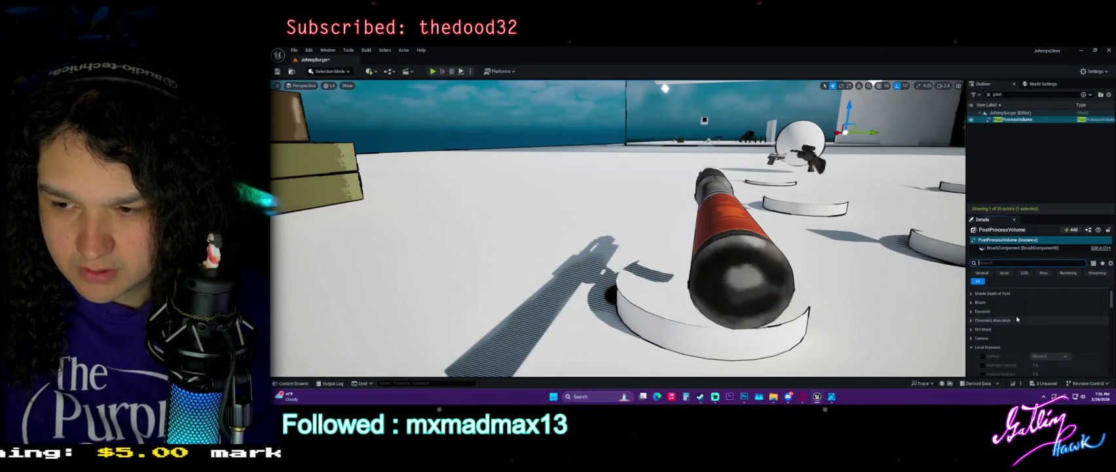
{"action": "scroll", "coordinate": [986, 316], "scroll_direction": "down", "scroll_amount": 5}
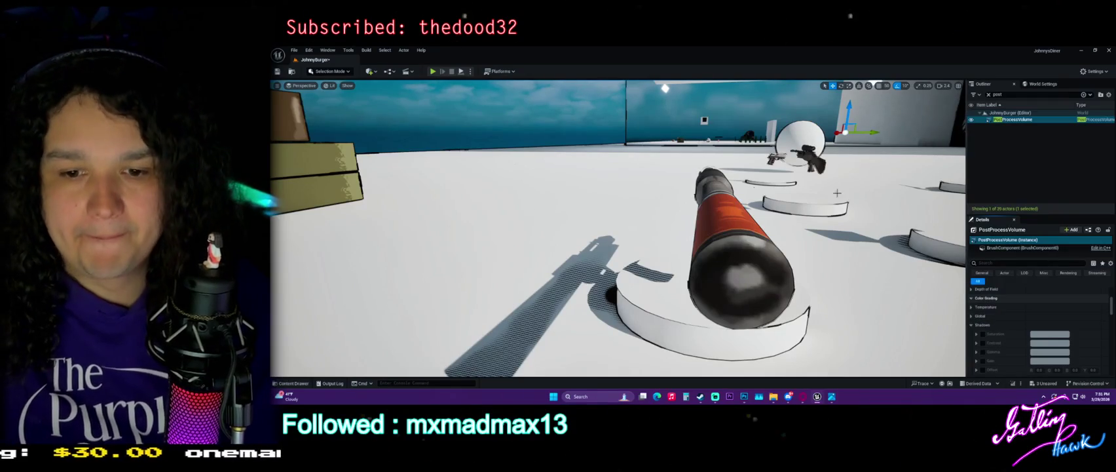
Clear the Outliner search and select the DirectionalLight
{"action": "left_click", "coordinate": [989, 94]}
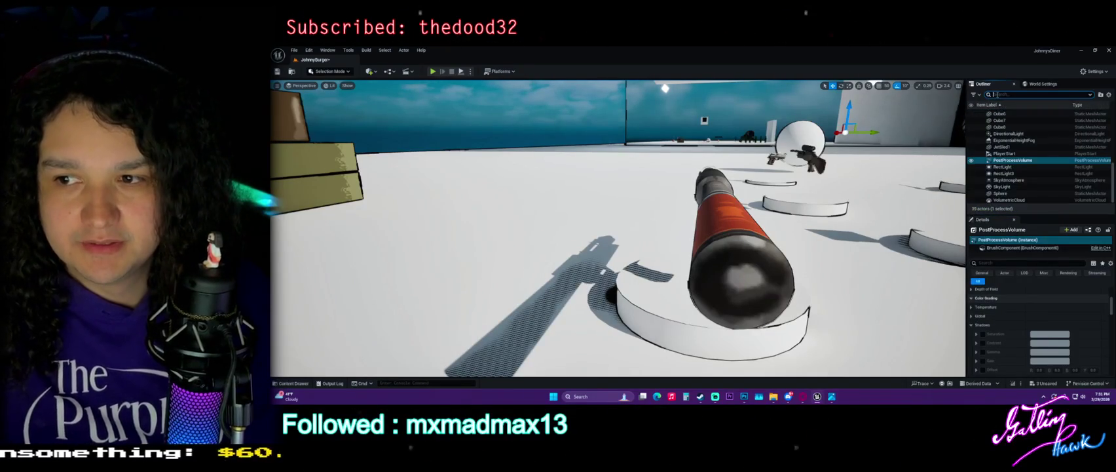
{"action": "type", "text": "tv"}
{"action": "key", "text": "BackSpace"}
{"action": "key", "text": "BackSpace"}
{"action": "type", "text": "san"}
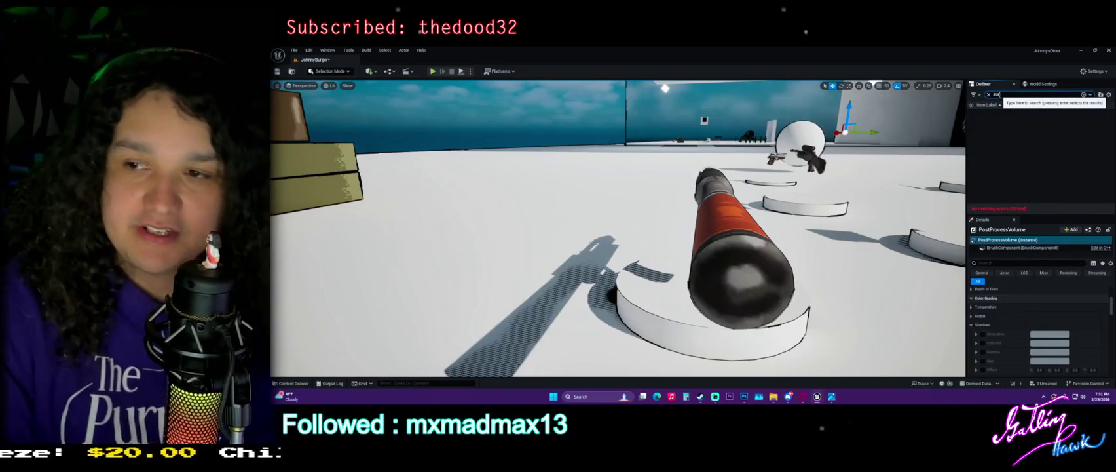
{"action": "key", "text": "BackSpace"}
{"action": "key", "text": "BackSpace"}
{"action": "key", "text": "BackSpace"}
{"action": "left_click", "coordinate": [1009, 133]}
Filter the light's Details by 'shad' and set Shadow Amount to 1.0
{"action": "scroll", "coordinate": [1021, 294], "scroll_direction": "up", "scroll_amount": 1}
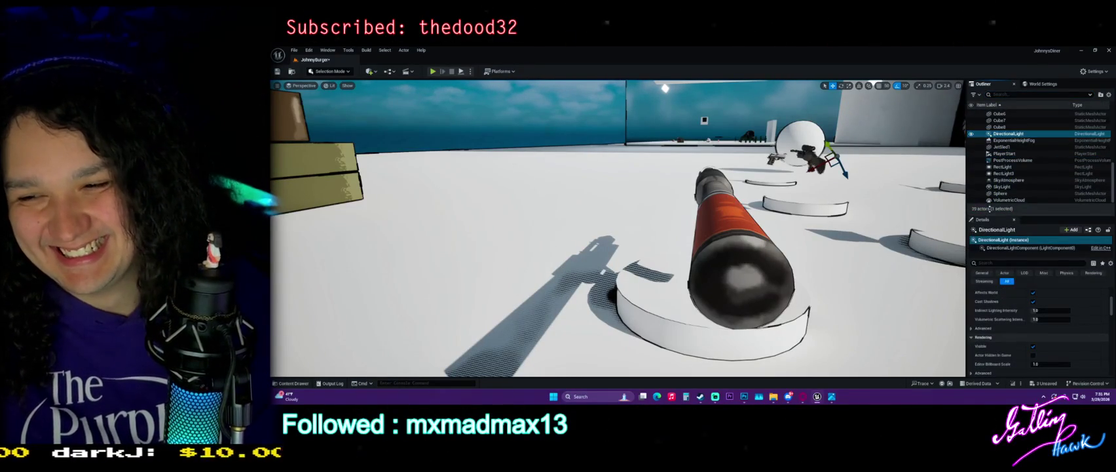
{"action": "left_click_drag", "start_coordinate": [987, 213], "coordinate": [988, 155]}
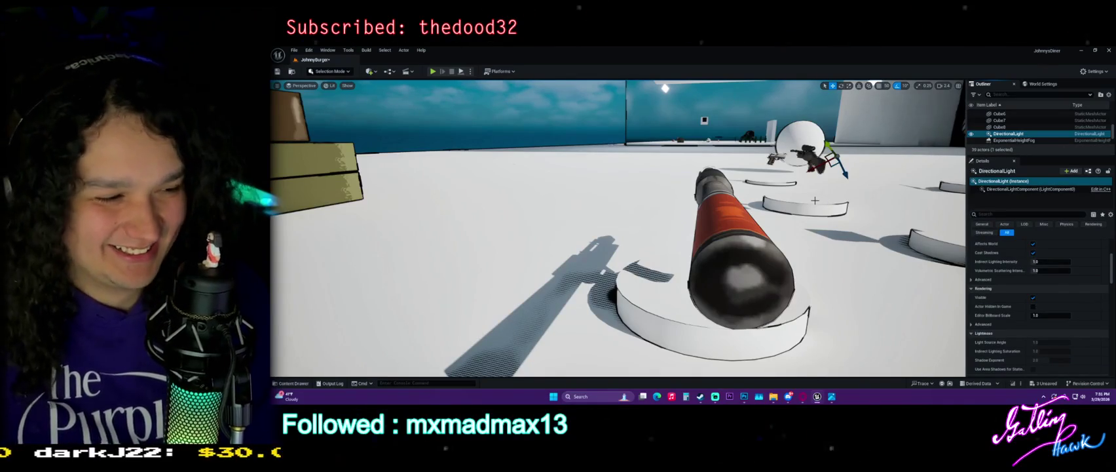
{"action": "scroll", "coordinate": [1041, 271], "scroll_direction": "up", "scroll_amount": 1}
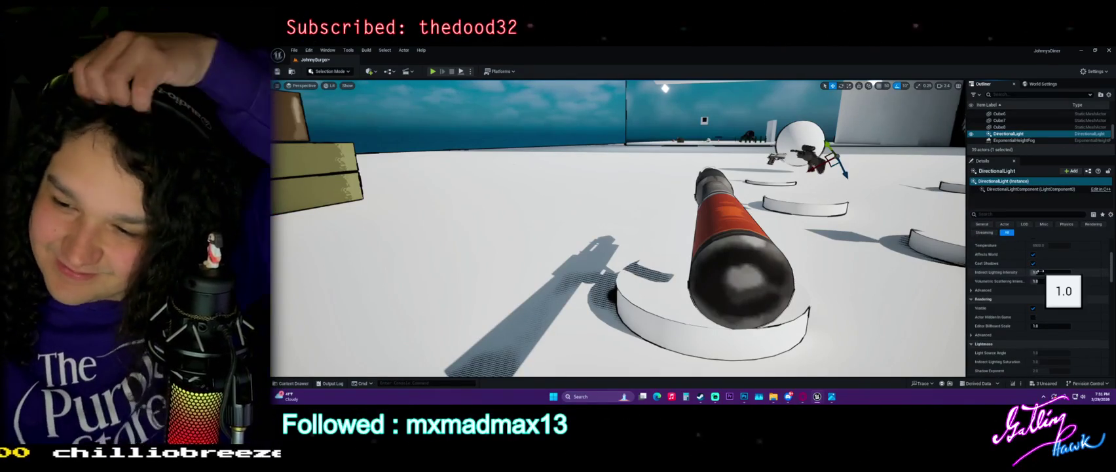
{"action": "scroll", "coordinate": [1040, 269], "scroll_direction": "up", "scroll_amount": 3}
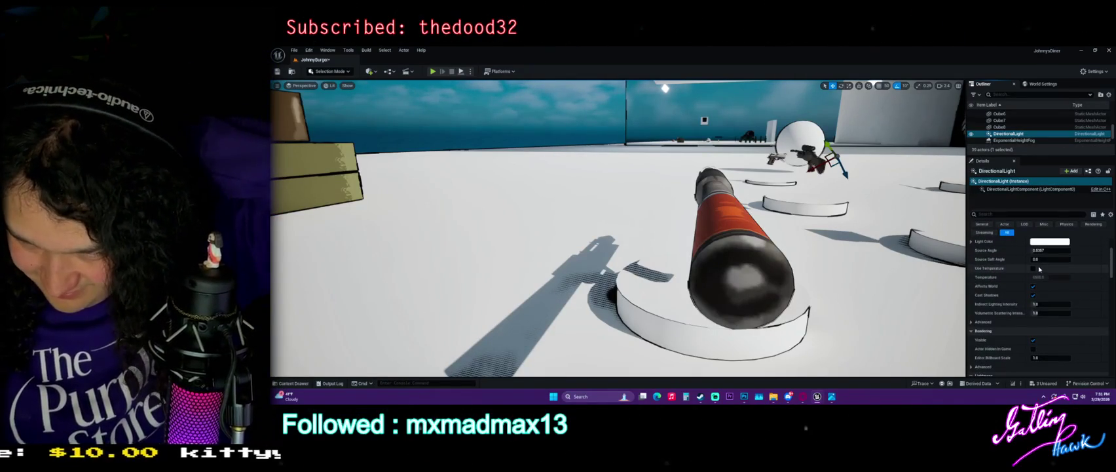
{"action": "left_click", "coordinate": [1005, 213]}
{"action": "type", "text": "shad"}
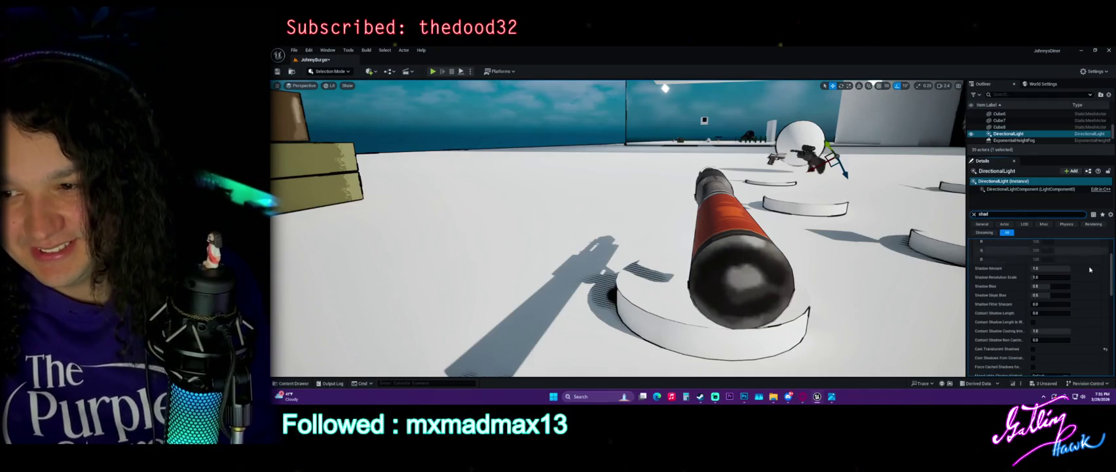
{"action": "left_click", "coordinate": [1044, 268]}
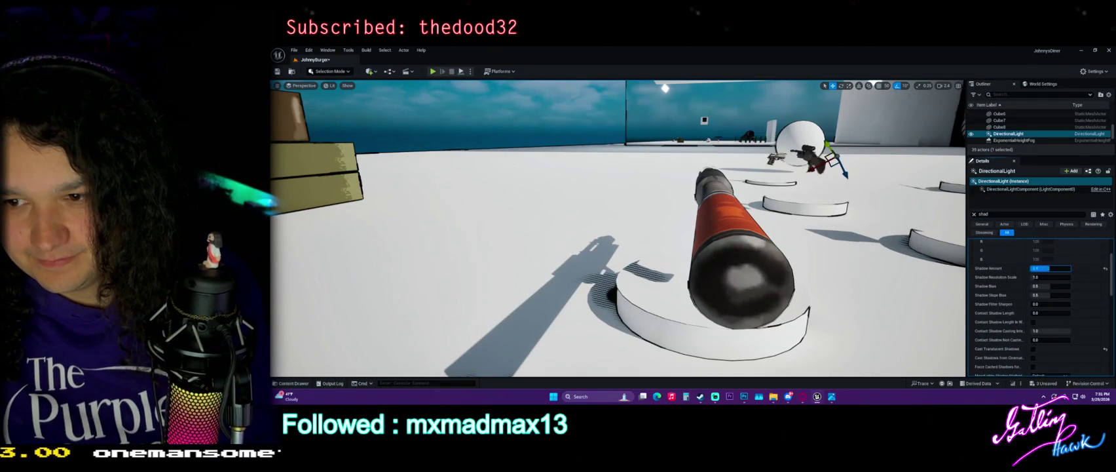
{"action": "key", "text": "Return"}
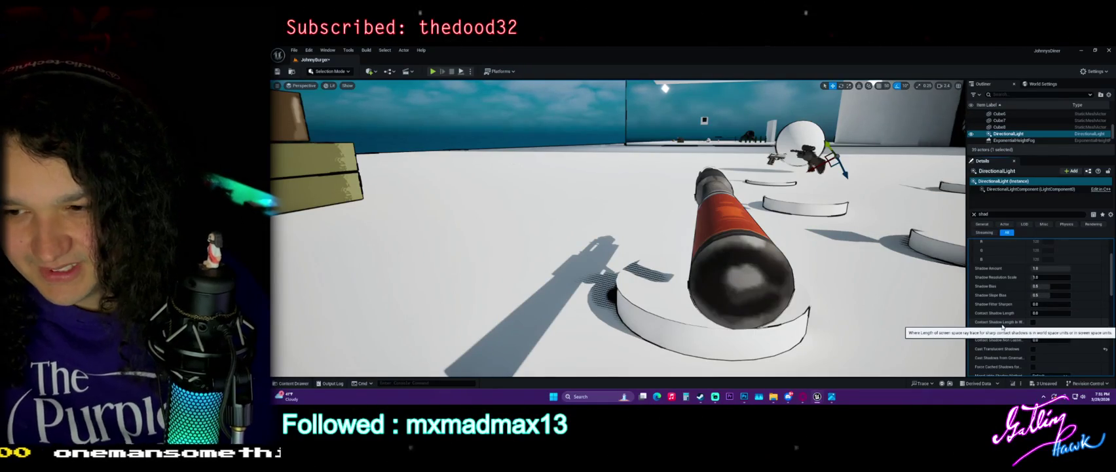
Turn off Cast Static Shadows, toggle Cast Volumetric Shadow, and keep ray traced shadows at Use Project Setting
{"action": "scroll", "coordinate": [1041, 324], "scroll_direction": "down", "scroll_amount": 2}
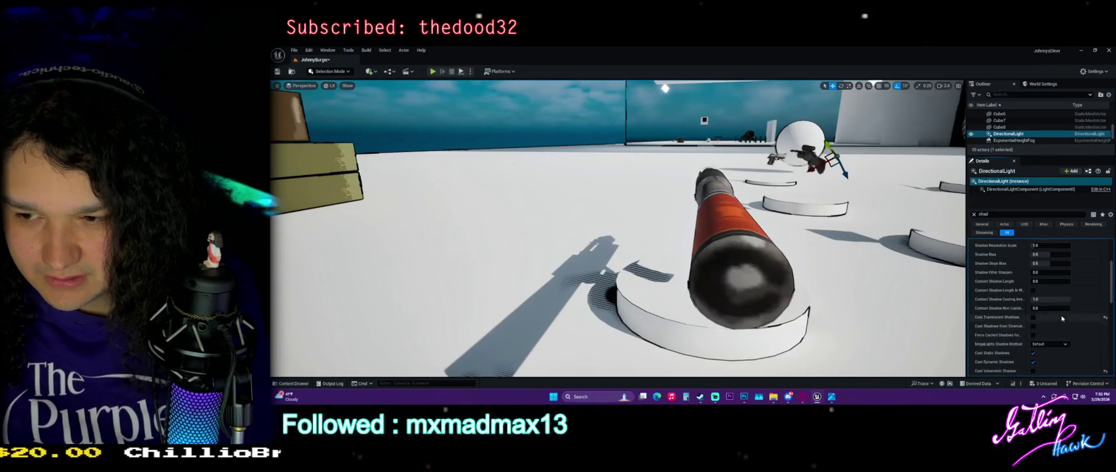
{"action": "scroll", "coordinate": [1038, 341], "scroll_direction": "down", "scroll_amount": 1}
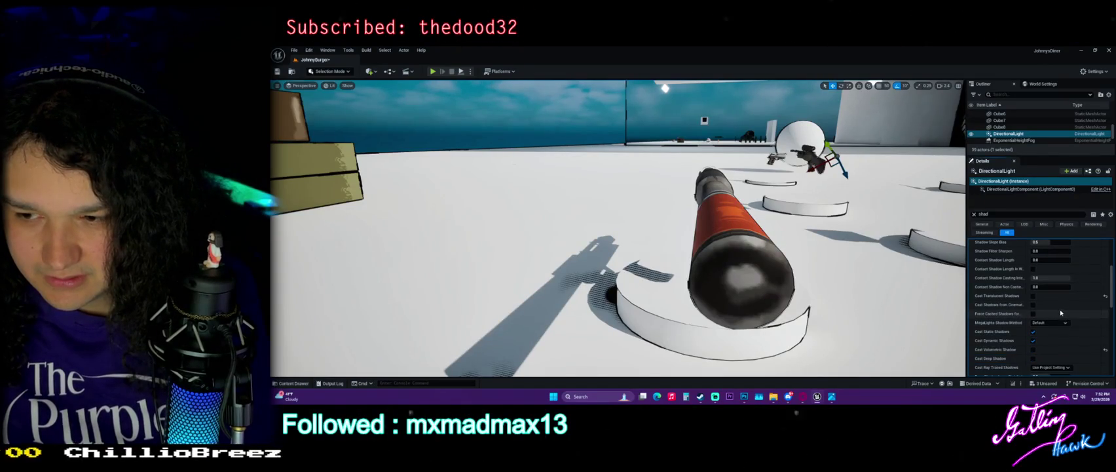
{"action": "left_click", "coordinate": [1033, 332]}
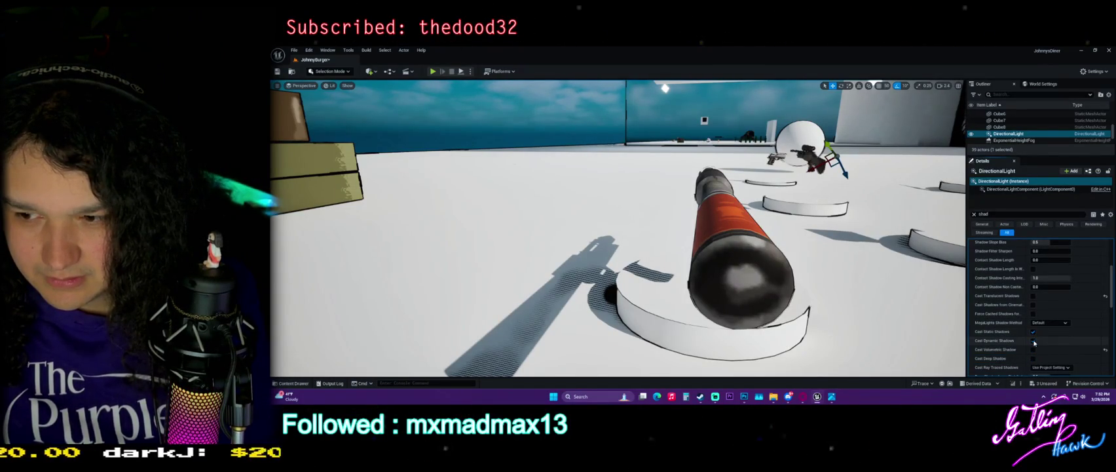
{"action": "left_click", "coordinate": [1034, 340]}
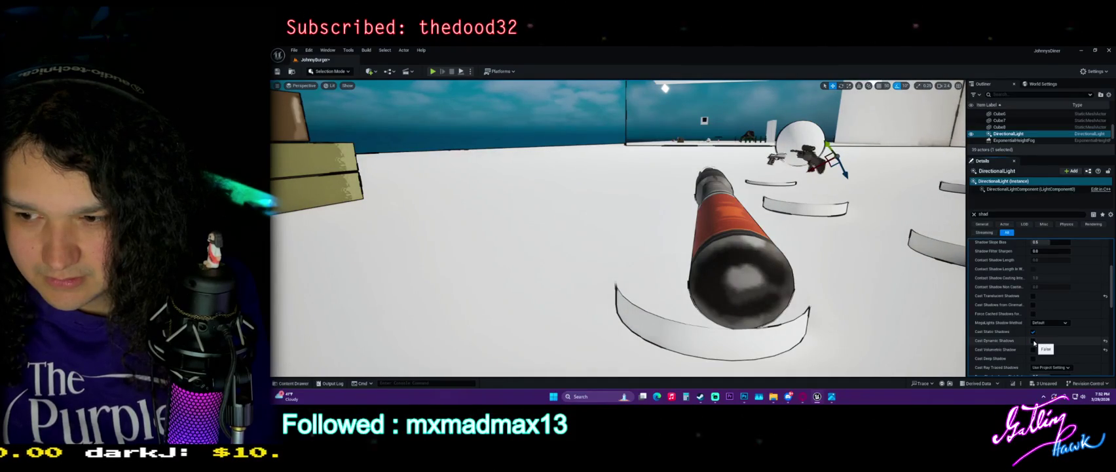
{"action": "left_click", "coordinate": [1033, 351]}
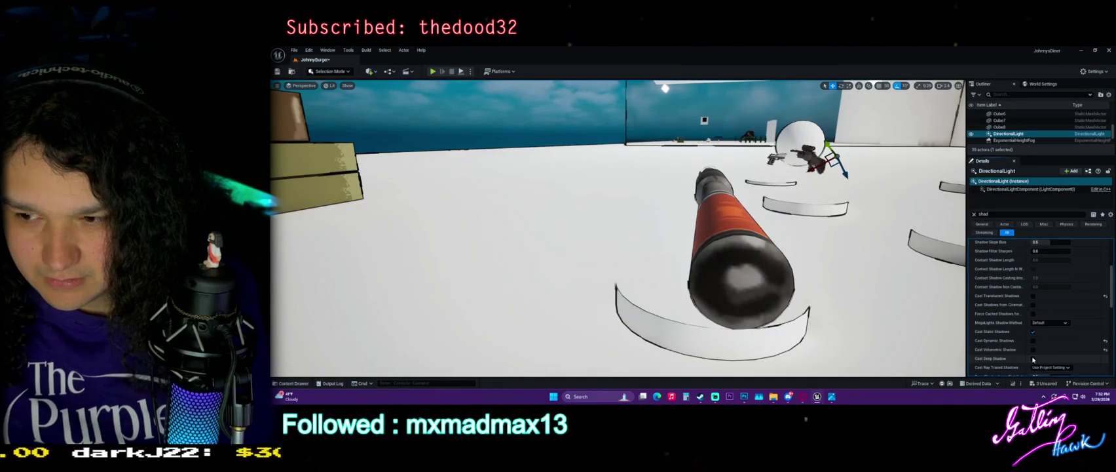
{"action": "left_click", "coordinate": [1034, 340]}
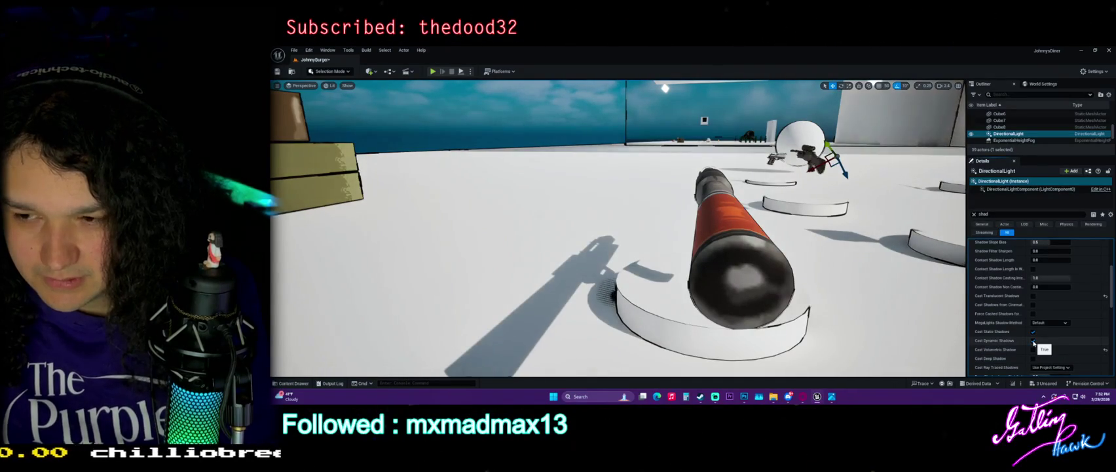
{"action": "scroll", "coordinate": [1034, 342], "scroll_direction": "down", "scroll_amount": 1}
{"action": "left_click", "coordinate": [1050, 345]}
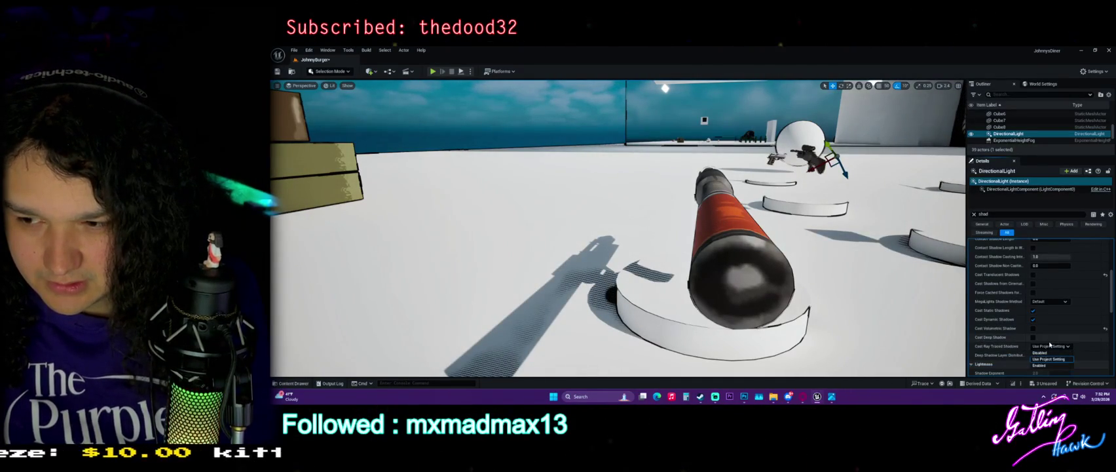
{"action": "left_click", "coordinate": [1079, 346]}
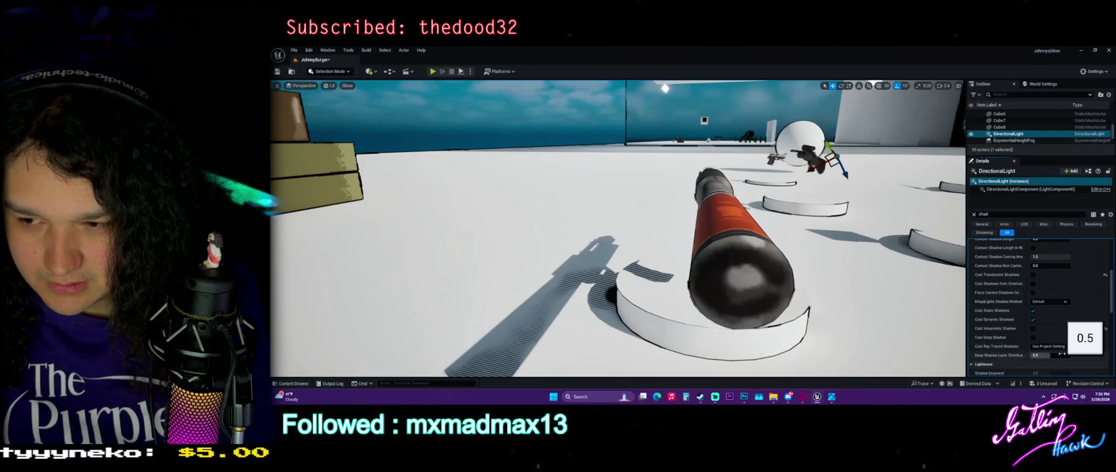
Revert the DistanceField Shadow Distance change and enable Cast Shadows on Clouds
{"action": "scroll", "coordinate": [1062, 344], "scroll_direction": "down", "scroll_amount": 2}
{"action": "scroll", "coordinate": [1042, 344], "scroll_direction": "down", "scroll_amount": 3}
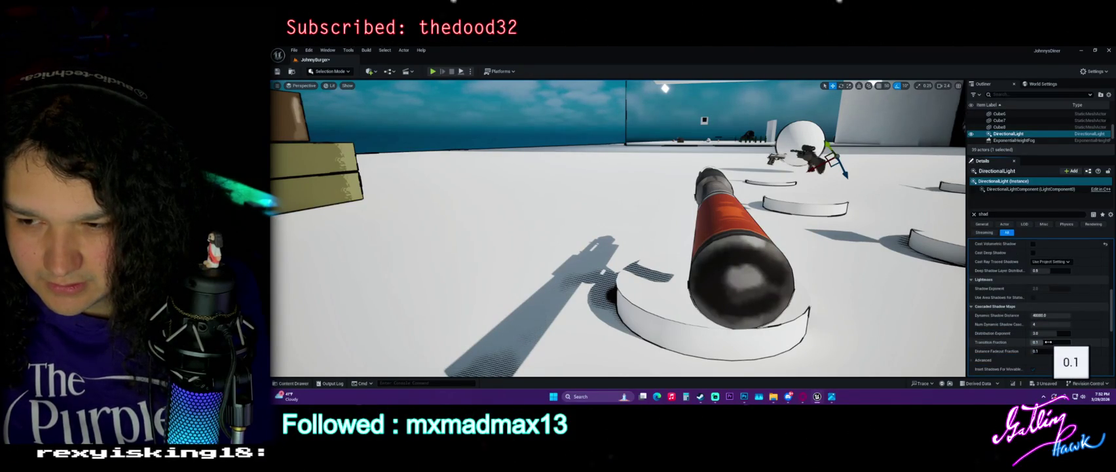
{"action": "scroll", "coordinate": [1048, 351], "scroll_direction": "down", "scroll_amount": 6}
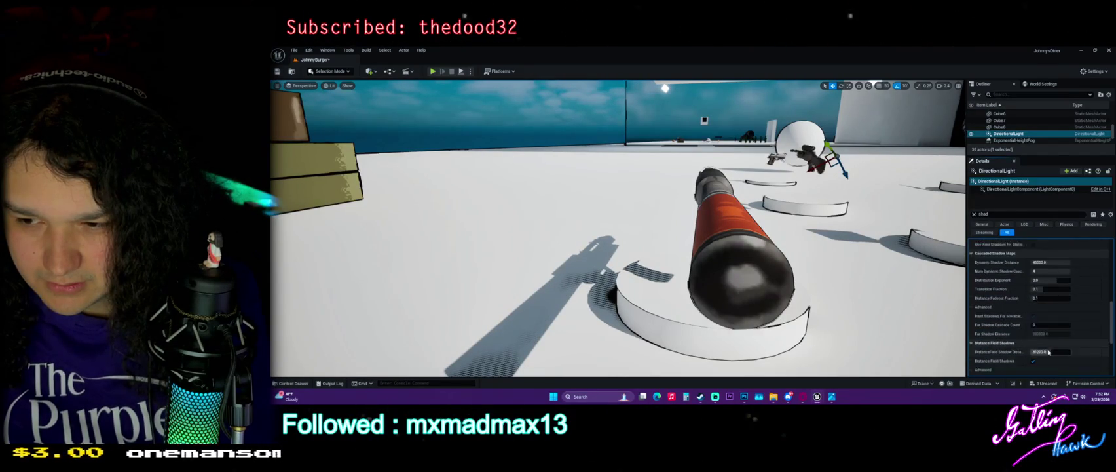
{"action": "left_click_drag", "start_coordinate": [1048, 308], "coordinate": [1074, 309]}
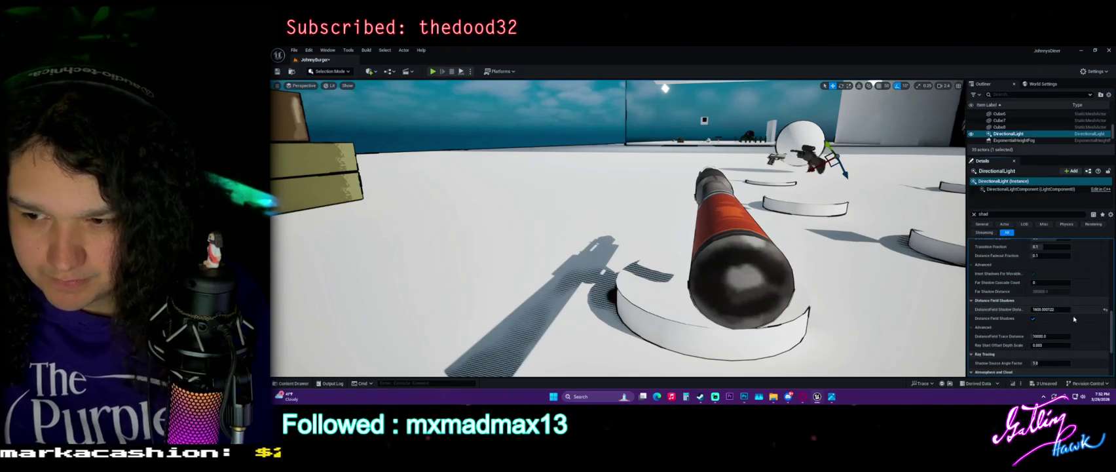
{"action": "key", "text": "ctrl+z"}
{"action": "scroll", "coordinate": [1061, 320], "scroll_direction": "down", "scroll_amount": 5}
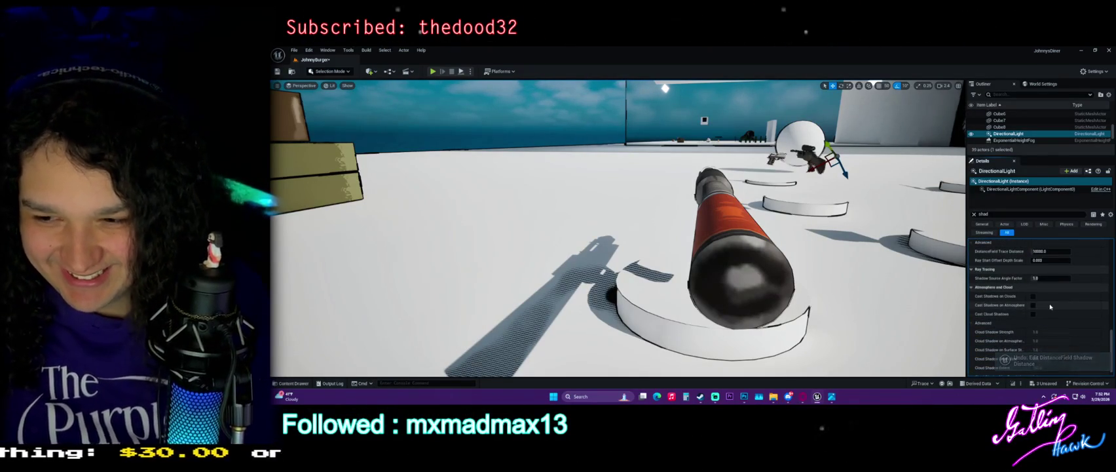
{"action": "left_click", "coordinate": [1033, 296]}
{"action": "mouse_move", "coordinate": [653, 214]}
{"action": "left_mouse_down"}
{"action": "mouse_move", "coordinate": [609, 211]}
{"action": "mouse_move", "coordinate": [727, 219]}
{"action": "left_mouse_up"}
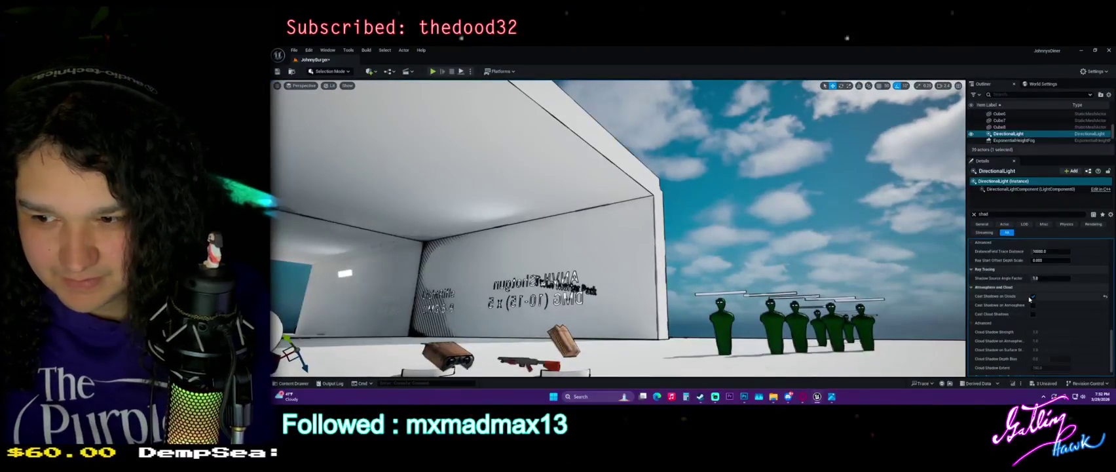
{"action": "left_click", "coordinate": [1032, 296]}
{"action": "left_click", "coordinate": [1033, 314]}
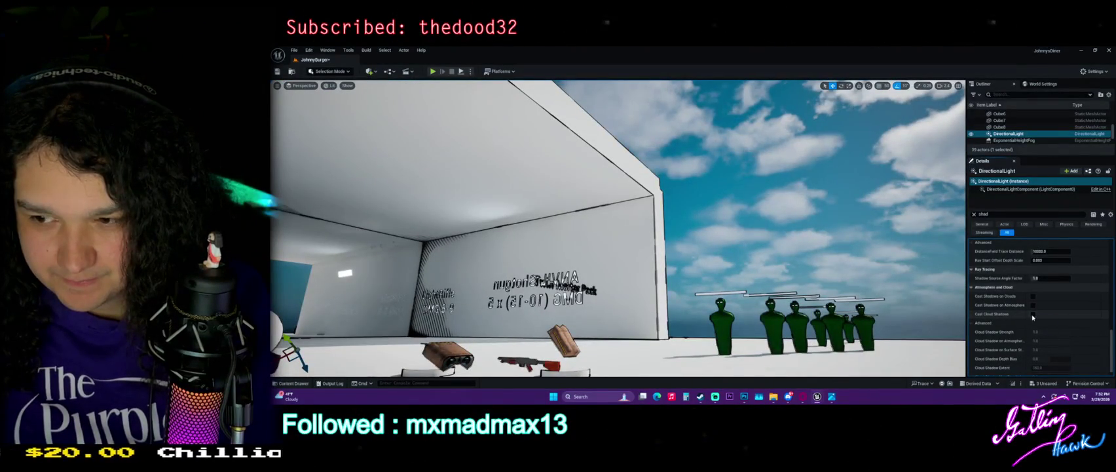
{"action": "mouse_move", "coordinate": [615, 229]}
{"action": "left_mouse_down"}
{"action": "mouse_move", "coordinate": [608, 214]}
{"action": "mouse_move", "coordinate": [593, 216]}
{"action": "left_mouse_up"}
{"action": "mouse_move", "coordinate": [618, 229]}
{"action": "left_mouse_down"}
{"action": "mouse_move", "coordinate": [628, 170]}
{"action": "mouse_move", "coordinate": [648, 158]}
{"action": "mouse_move", "coordinate": [837, 284]}
{"action": "left_mouse_up"}
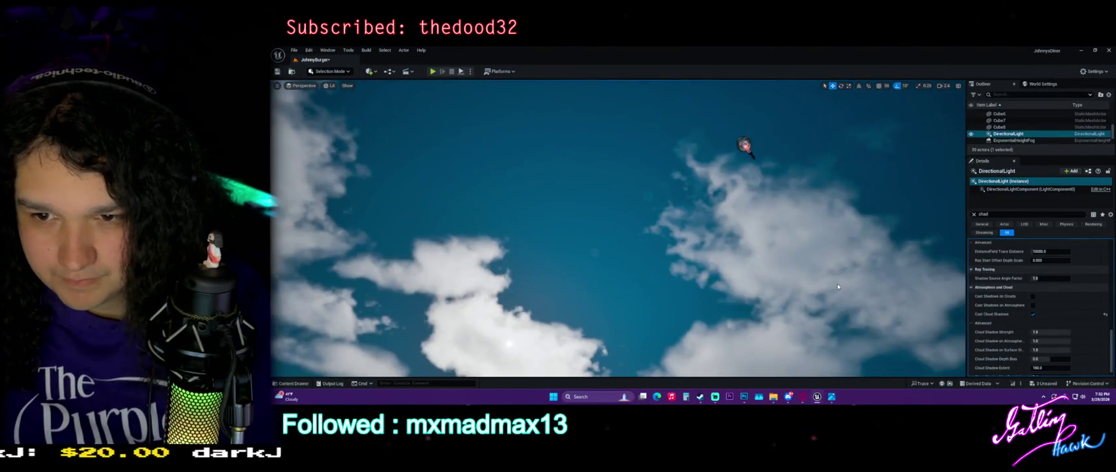
{"action": "left_click", "coordinate": [1032, 314]}
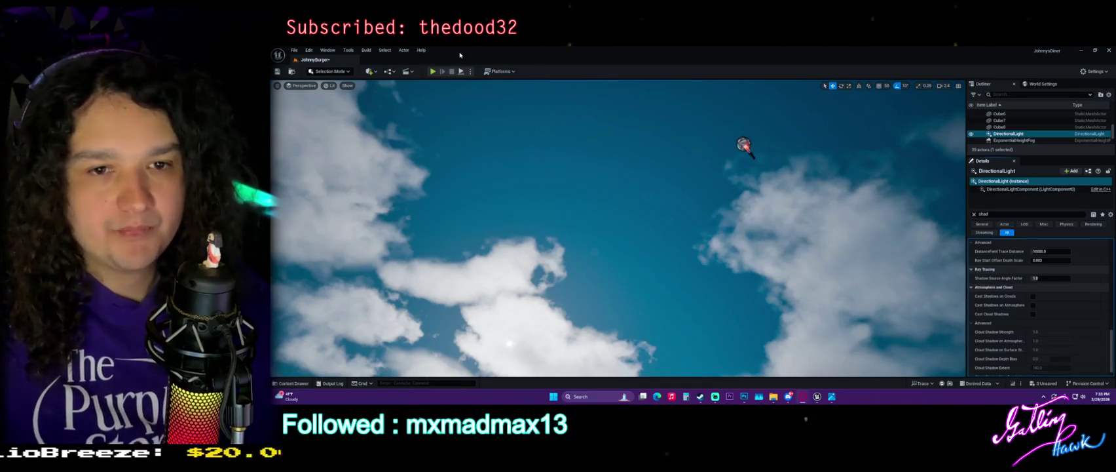
{"action": "mouse_move", "coordinate": [800, 397]}
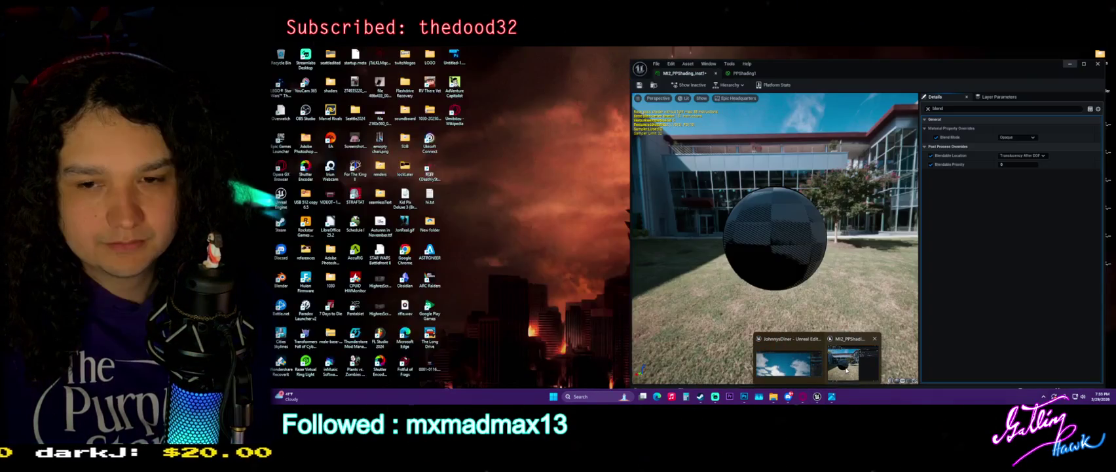
Enlarge the material instance window and keep its blend mode at Opaque
{"action": "left_click", "coordinate": [857, 345]}
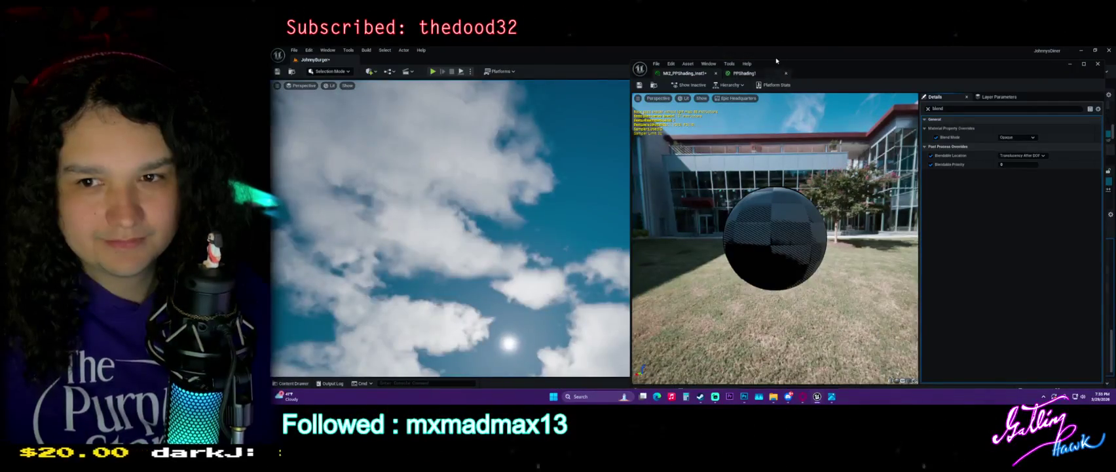
{"action": "left_click_drag", "start_coordinate": [776, 58], "coordinate": [776, 47]}
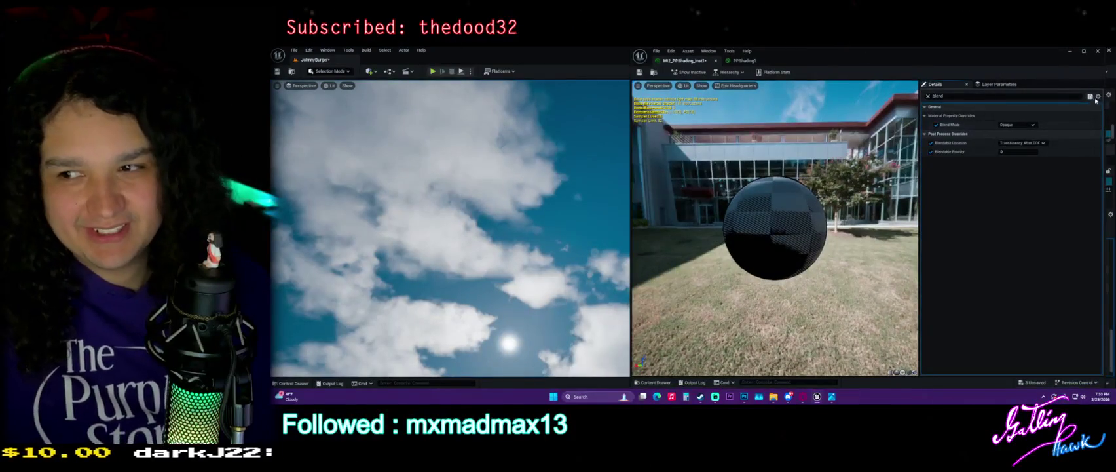
{"action": "left_click_drag", "start_coordinate": [1104, 105], "coordinate": [1113, 106]}
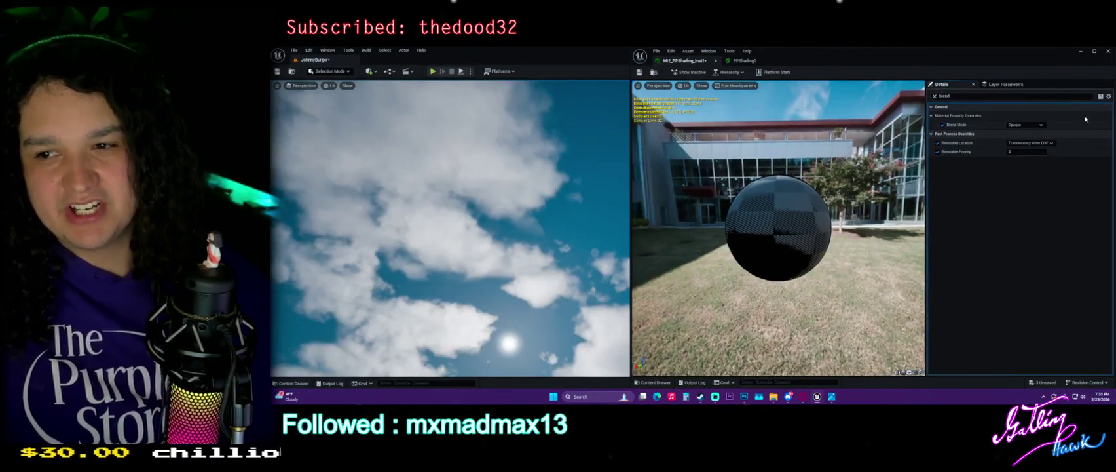
{"action": "left_click", "coordinate": [1017, 125]}
{"action": "left_click", "coordinate": [1017, 130]}
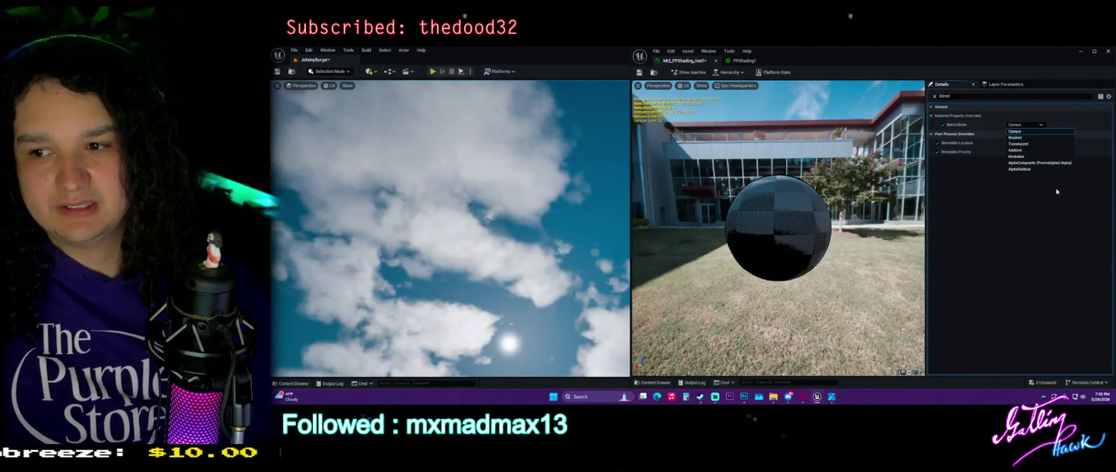
Try Scene Color Before Bloom as Blendable Location, then return it to Translucency After DOF
{"action": "left_click", "coordinate": [1028, 143]}
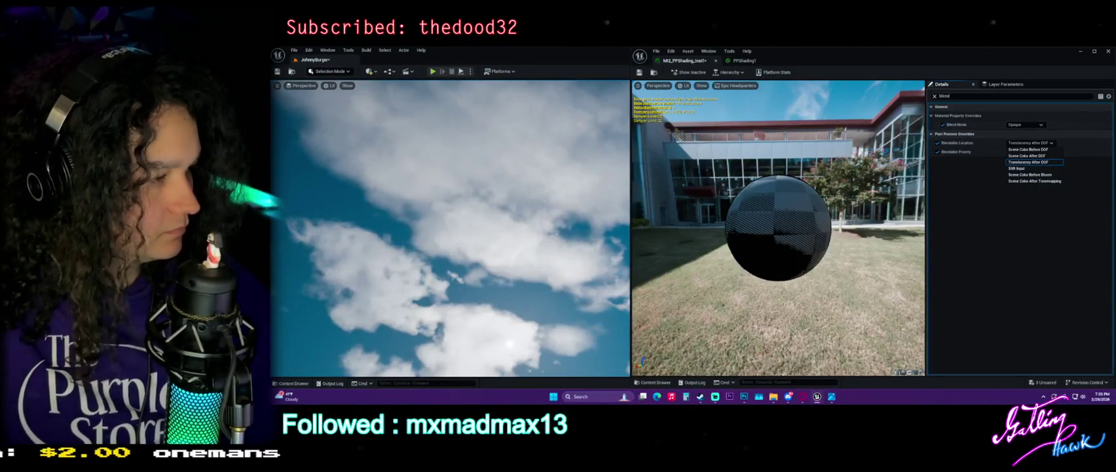
{"action": "left_click", "coordinate": [1030, 175]}
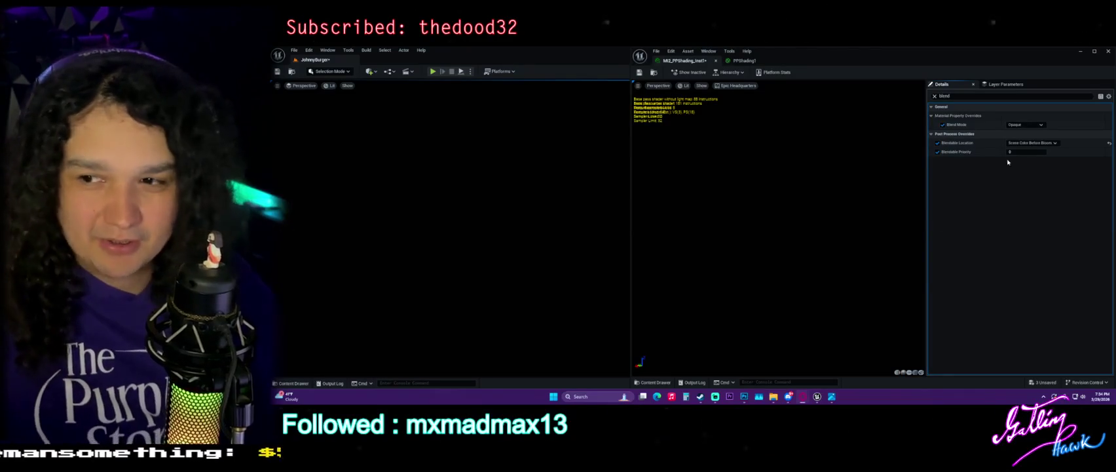
{"action": "left_click", "coordinate": [1019, 143]}
{"action": "left_click", "coordinate": [1028, 164]}
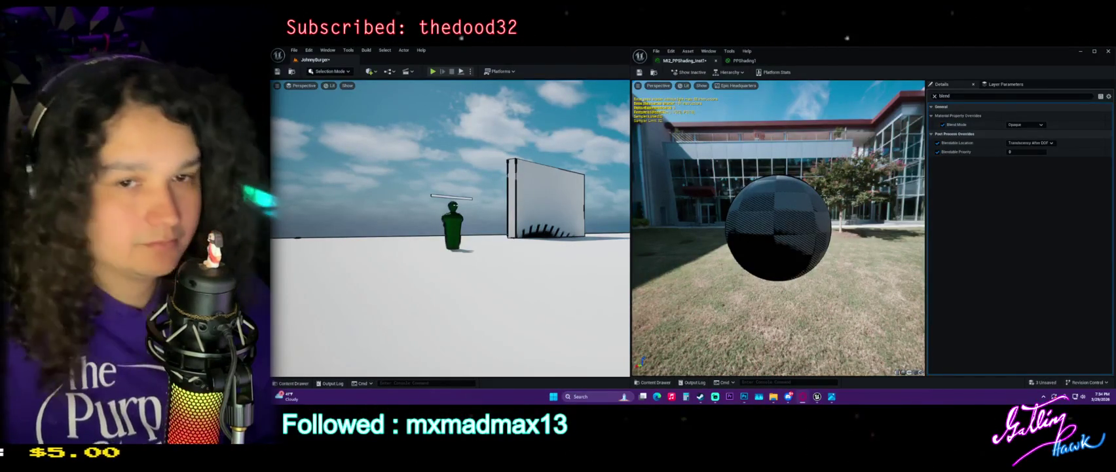
{"action": "left_click", "coordinate": [751, 64]}
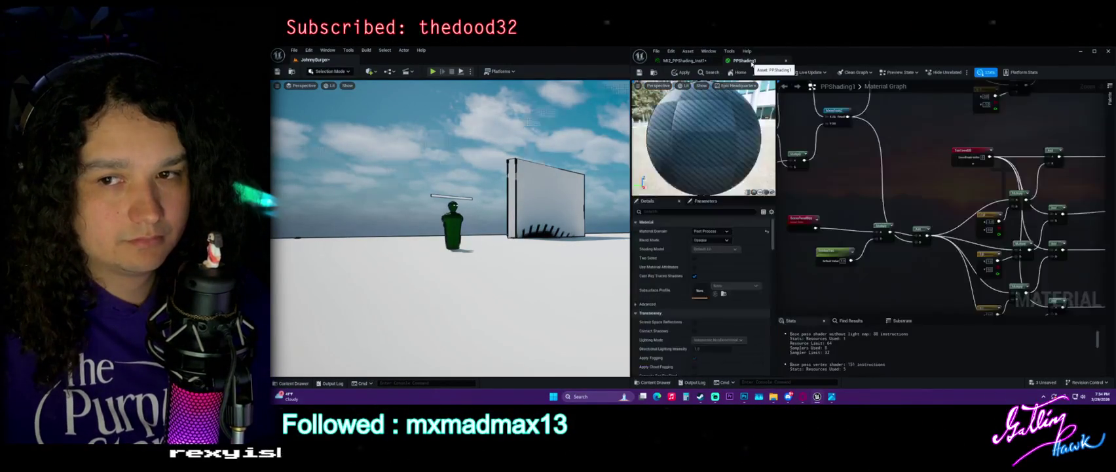
Maximise the material editor and pan the PPShading1 graph across to the output node
{"action": "scroll", "coordinate": [964, 189], "scroll_direction": "up", "scroll_amount": 5}
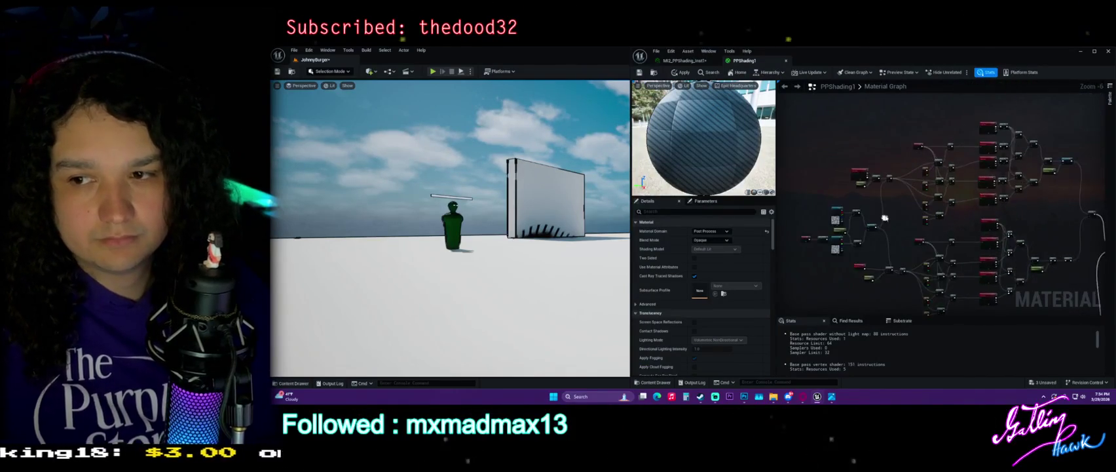
{"action": "left_click_drag", "start_coordinate": [1012, 173], "coordinate": [878, 237]}
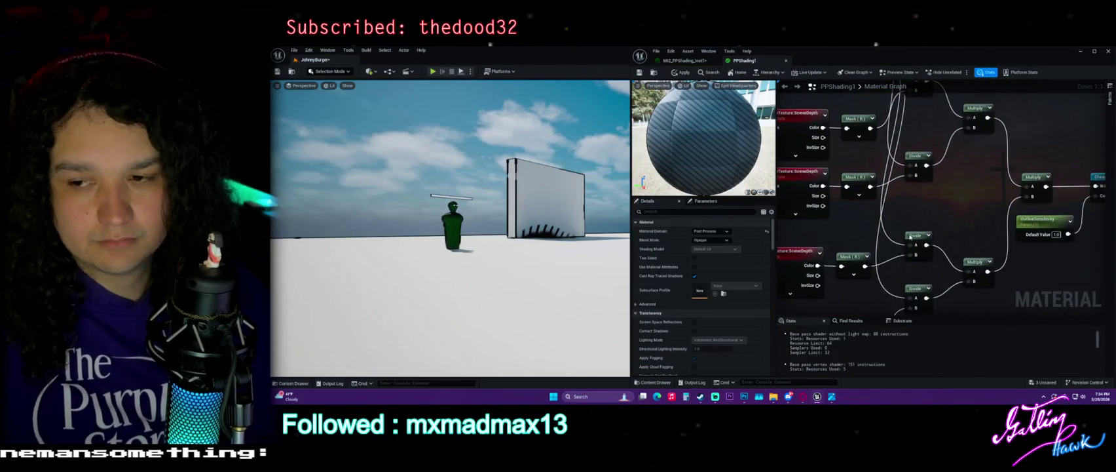
{"action": "left_click_drag", "start_coordinate": [1107, 255], "coordinate": [938, 246]}
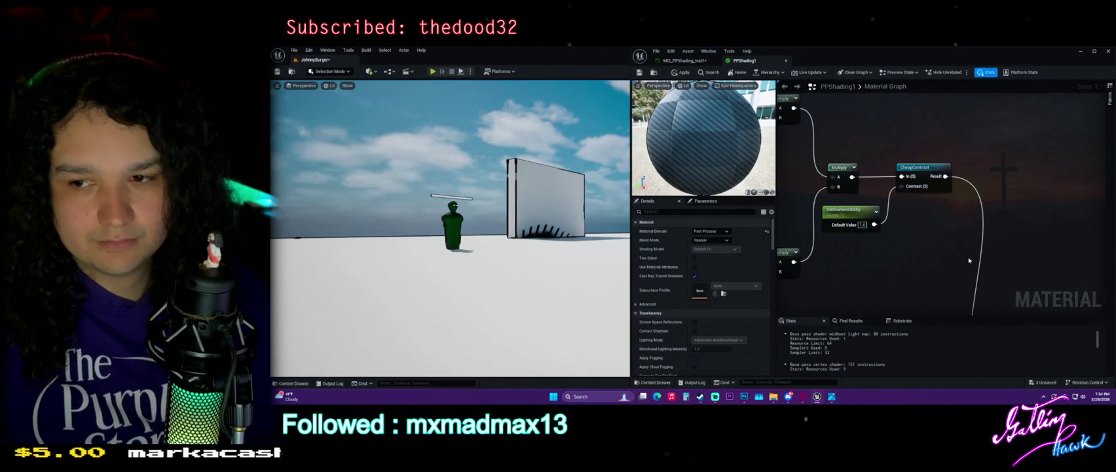
{"action": "double_click", "coordinate": [817, 56]}
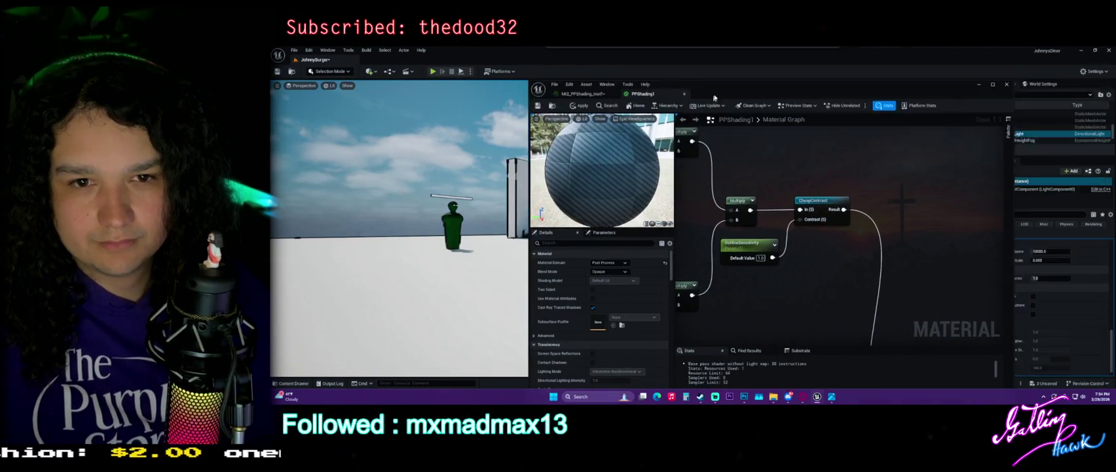
{"action": "left_click_drag", "start_coordinate": [789, 308], "coordinate": [786, 95]}
{"action": "left_click_drag", "start_coordinate": [924, 175], "coordinate": [683, 142]}
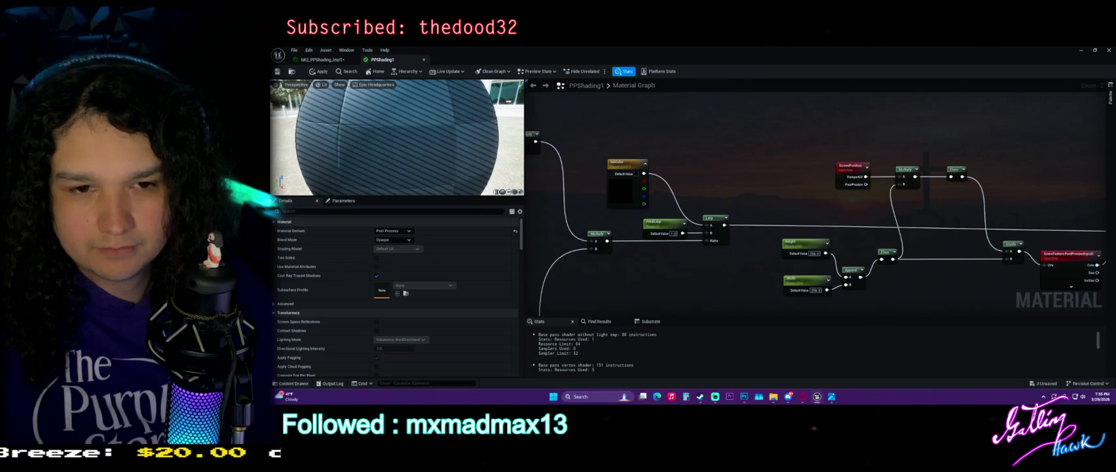
{"action": "left_click_drag", "start_coordinate": [835, 172], "coordinate": [673, 132]}
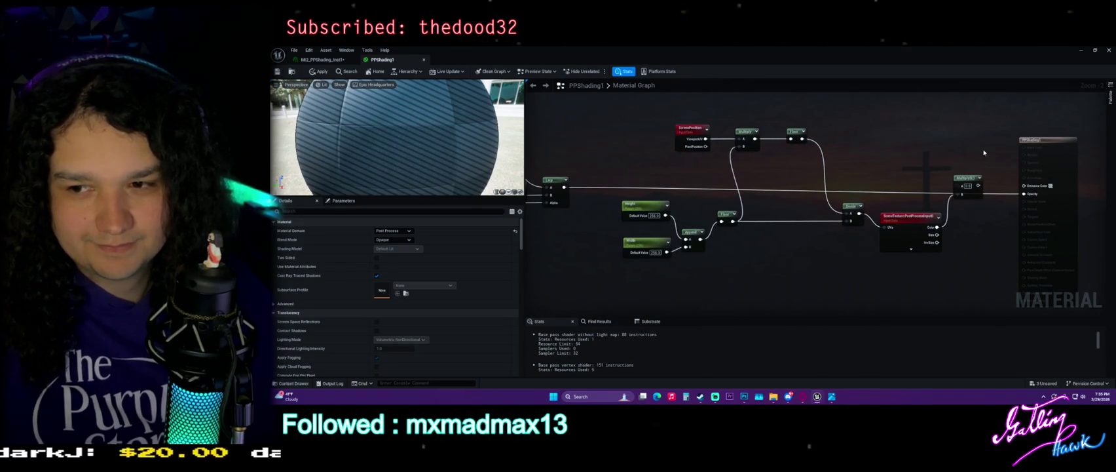
{"action": "left_click_drag", "start_coordinate": [1042, 156], "coordinate": [1048, 146]}
Delete the Multiply node before the output, move nodes down, and wire into Emissive Color
{"action": "left_click", "coordinate": [964, 181]}
{"action": "key", "text": "Delete"}
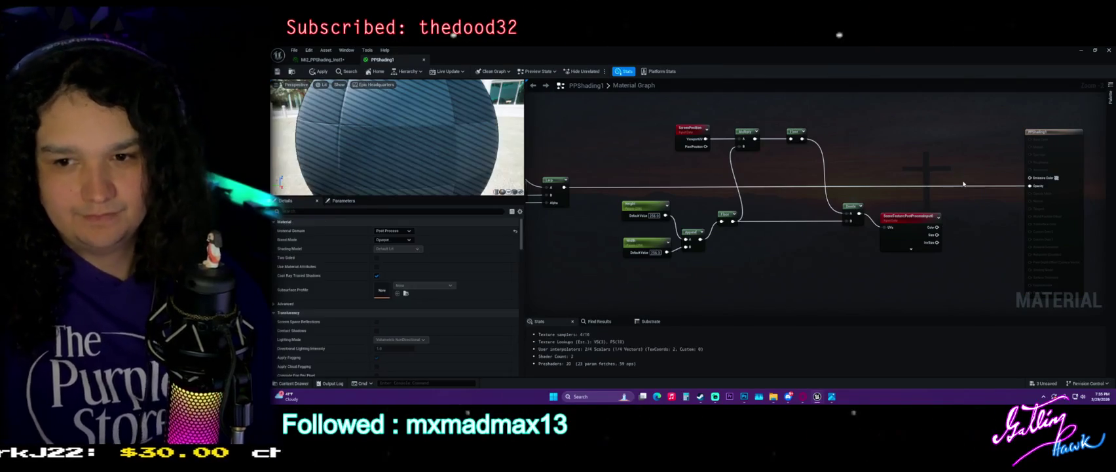
{"action": "left_click_drag", "start_coordinate": [602, 123], "coordinate": [885, 281]}
{"action": "left_click_drag", "start_coordinate": [746, 134], "coordinate": [815, 307]}
{"action": "mouse_move", "coordinate": [913, 212]}
{"action": "left_mouse_down"}
{"action": "mouse_move", "coordinate": [936, 247]}
{"action": "mouse_move", "coordinate": [768, 248]}
{"action": "left_mouse_up"}
{"action": "left_click_drag", "start_coordinate": [924, 201], "coordinate": [923, 193]}
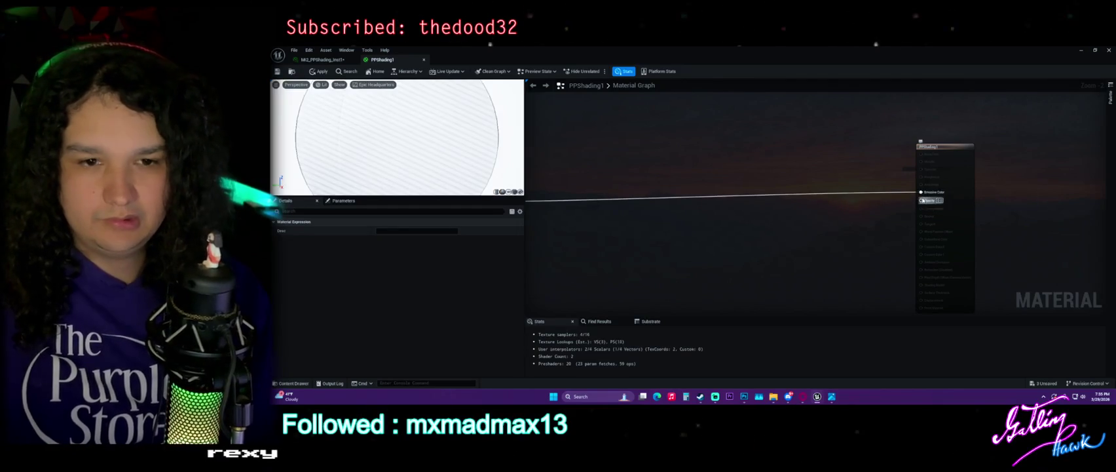
Dock the restored material editor on PPShading1 and bring forward the level showing faint sketch-line figures
{"action": "scroll", "coordinate": [408, 129], "scroll_direction": "down", "scroll_amount": 3}
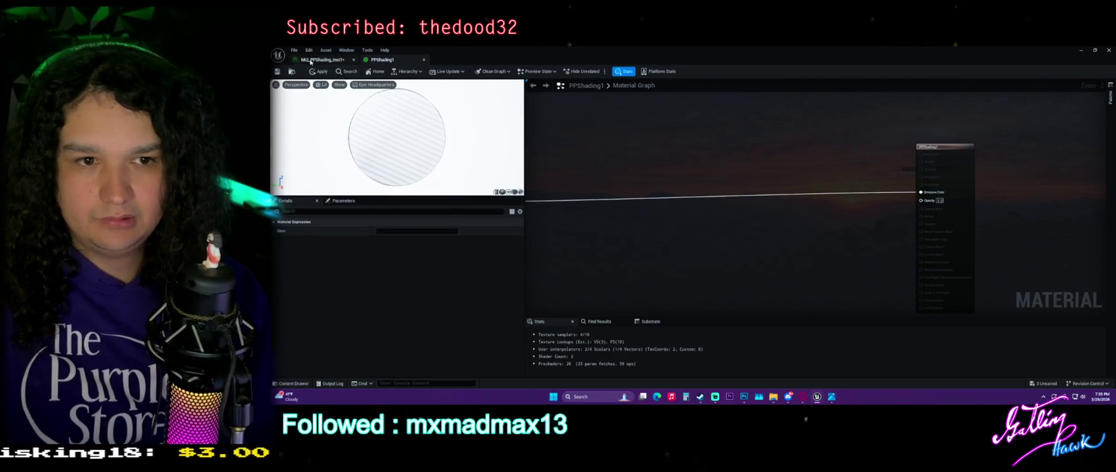
{"action": "left_click", "coordinate": [312, 61]}
{"action": "mouse_move", "coordinate": [469, 58]}
{"action": "left_mouse_down"}
{"action": "mouse_move", "coordinate": [469, 105]}
{"action": "mouse_move", "coordinate": [823, 115]}
{"action": "mouse_move", "coordinate": [838, 105]}
{"action": "left_mouse_up"}
{"action": "left_click", "coordinate": [755, 98]}
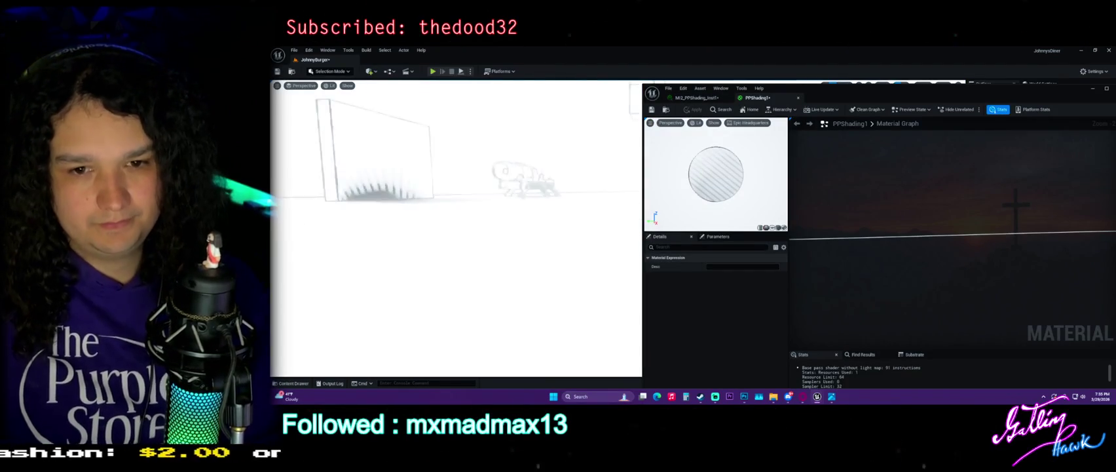
{"action": "left_click_drag", "start_coordinate": [610, 134], "coordinate": [611, 134]}
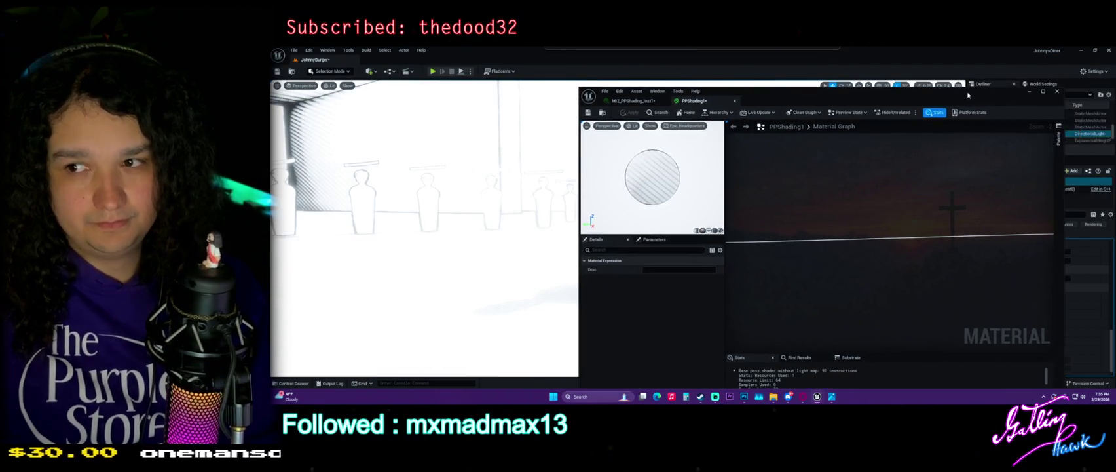
{"action": "left_click", "coordinate": [1016, 107]}
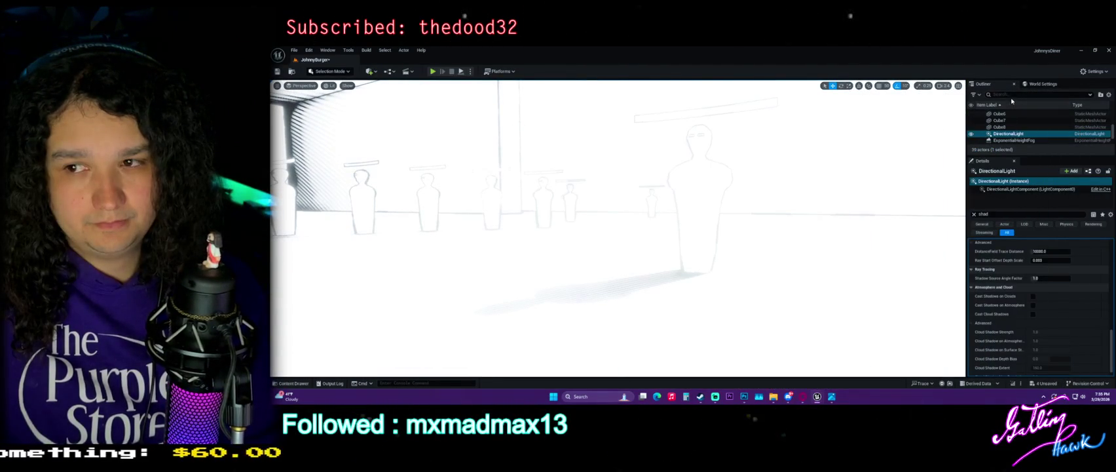
Find the DirectionalLight by searching 'direc' in the Outliner, hide it, and frame it with F
{"action": "left_click", "coordinate": [1011, 95]}
{"action": "type", "text": "sun"}
{"action": "left_click", "coordinate": [989, 95]}
{"action": "type", "text": "direc"}
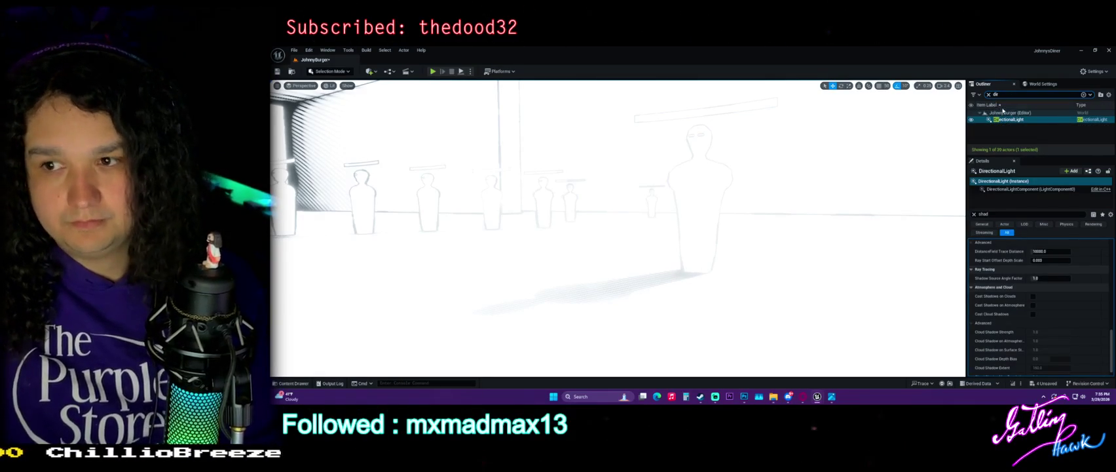
{"action": "left_click", "coordinate": [971, 120]}
{"action": "key", "text": "f"}
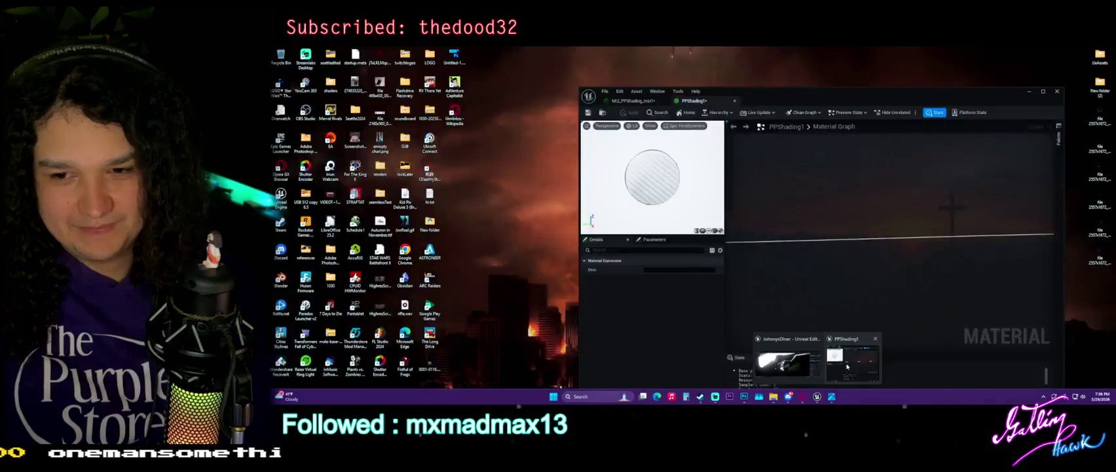
Connect the Lerp output to the PPShading1 output node and view the glowing shotgun in the level
{"action": "left_click", "coordinate": [844, 371]}
{"action": "scroll", "coordinate": [648, 186], "scroll_direction": "down", "scroll_amount": 2}
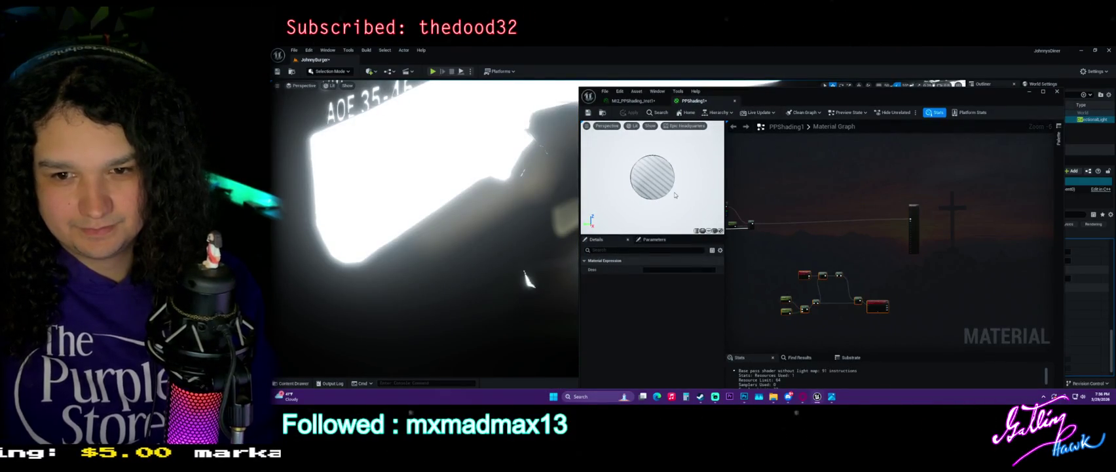
{"action": "scroll", "coordinate": [877, 289], "scroll_direction": "up", "scroll_amount": 1}
{"action": "mouse_move", "coordinate": [851, 313]}
{"action": "left_mouse_down"}
{"action": "mouse_move", "coordinate": [868, 241]}
{"action": "mouse_move", "coordinate": [878, 314]}
{"action": "mouse_move", "coordinate": [881, 243]}
{"action": "mouse_move", "coordinate": [962, 253]}
{"action": "left_mouse_up"}
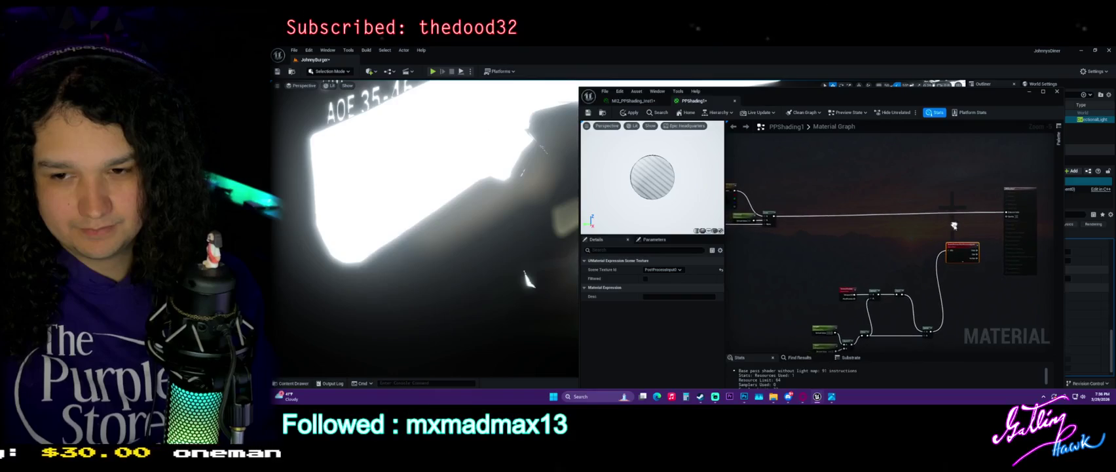
{"action": "left_click_drag", "start_coordinate": [774, 216], "coordinate": [1006, 216]}
{"action": "left_click_drag", "start_coordinate": [562, 160], "coordinate": [505, 192]}
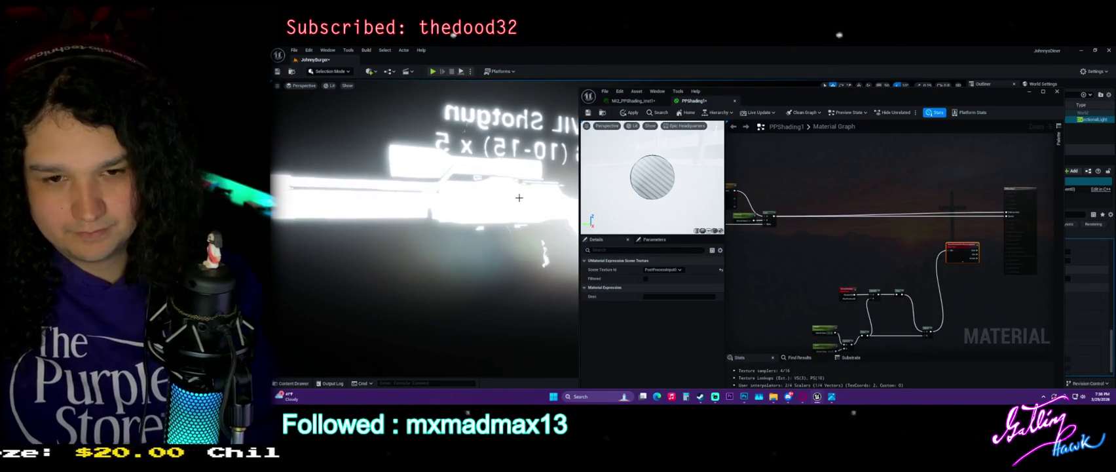
{"action": "left_click", "coordinate": [1025, 91]}
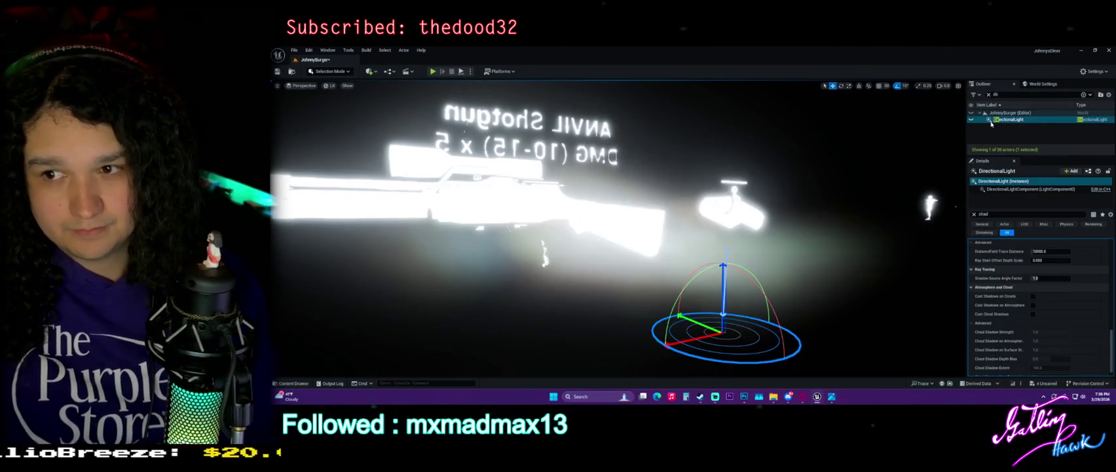
Unhide the DirectionalLight, clear its Details filter and set its Intensity to 1.0 lux
{"action": "left_click", "coordinate": [971, 120]}
{"action": "scroll", "coordinate": [979, 249], "scroll_direction": "up", "scroll_amount": 3}
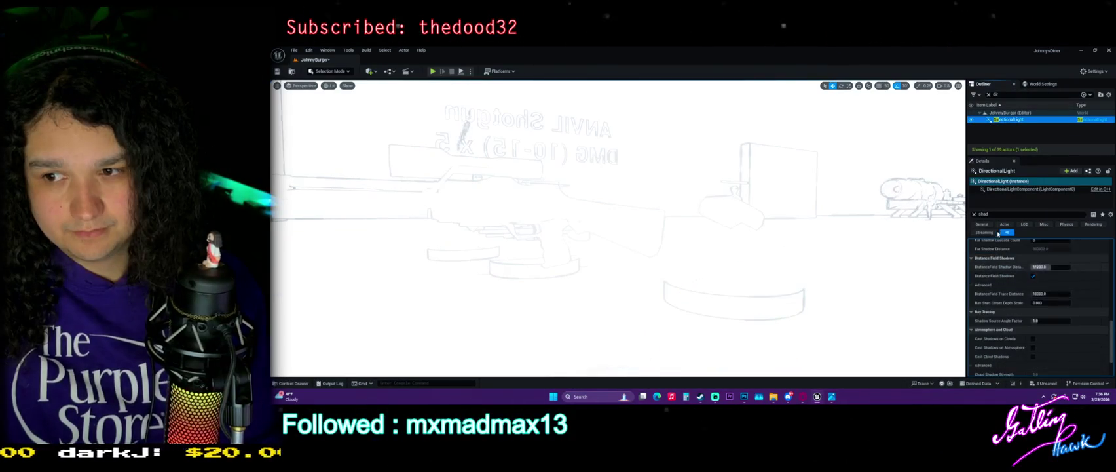
{"action": "left_click", "coordinate": [975, 214]}
{"action": "scroll", "coordinate": [991, 275], "scroll_direction": "down", "scroll_amount": 5}
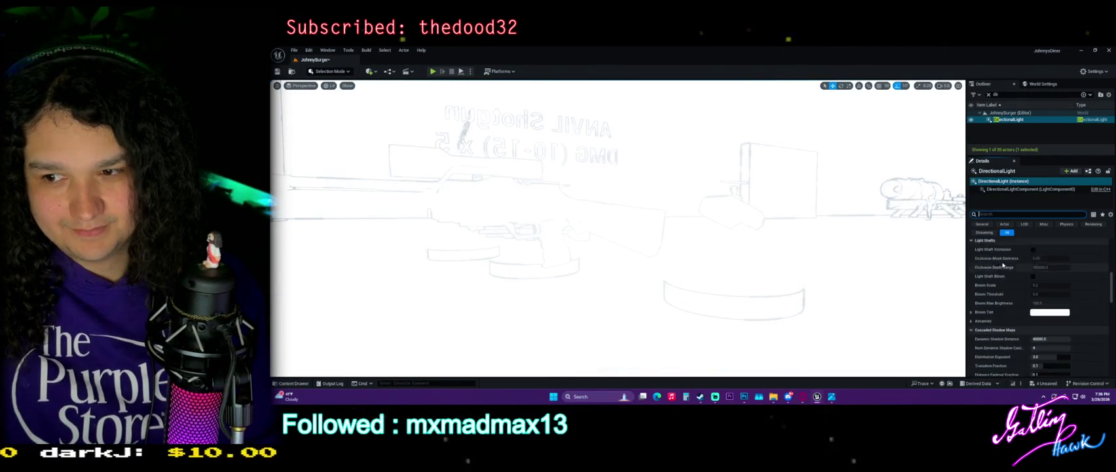
{"action": "scroll", "coordinate": [991, 275], "scroll_direction": "up", "scroll_amount": 8}
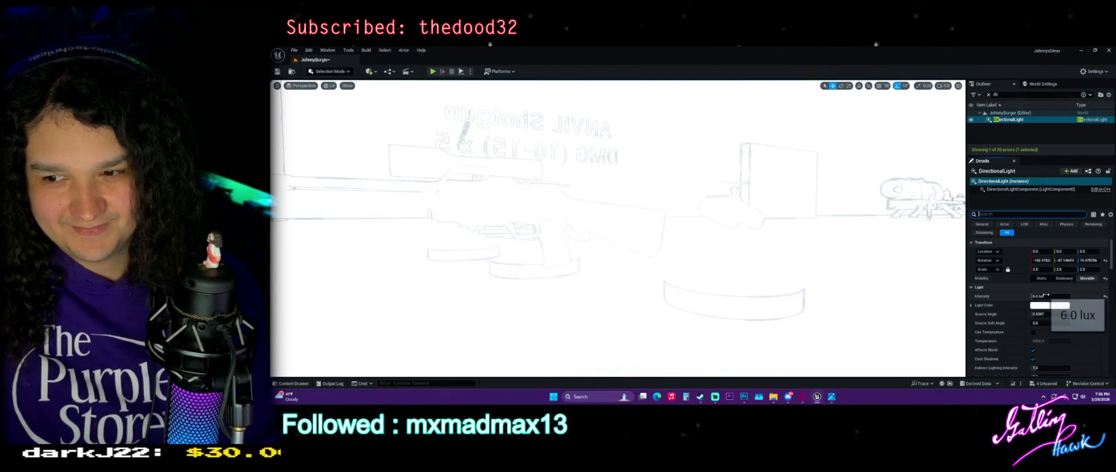
{"action": "left_click", "coordinate": [1051, 296]}
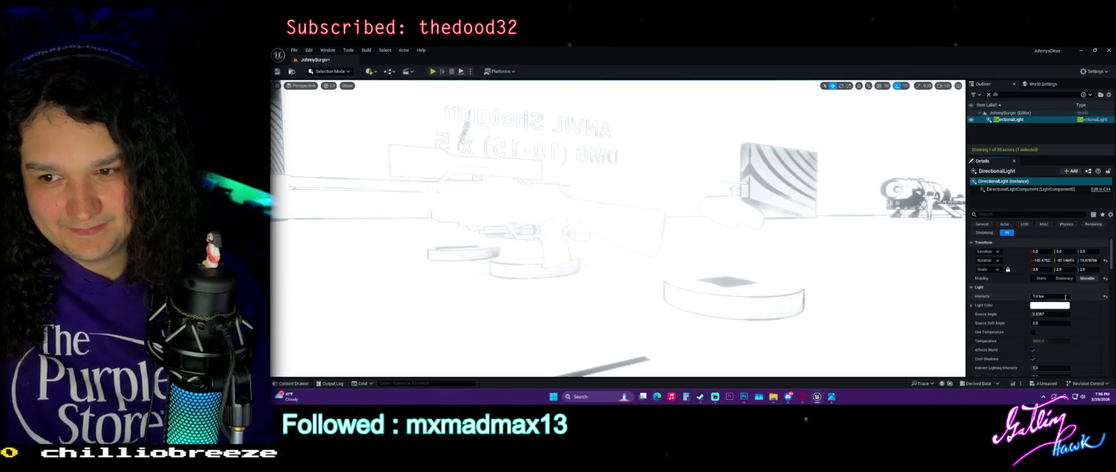
{"action": "mouse_move", "coordinate": [848, 198]}
{"action": "left_mouse_down"}
{"action": "mouse_move", "coordinate": [828, 164]}
{"action": "mouse_move", "coordinate": [809, 168]}
{"action": "mouse_move", "coordinate": [936, 187]}
{"action": "left_mouse_up"}
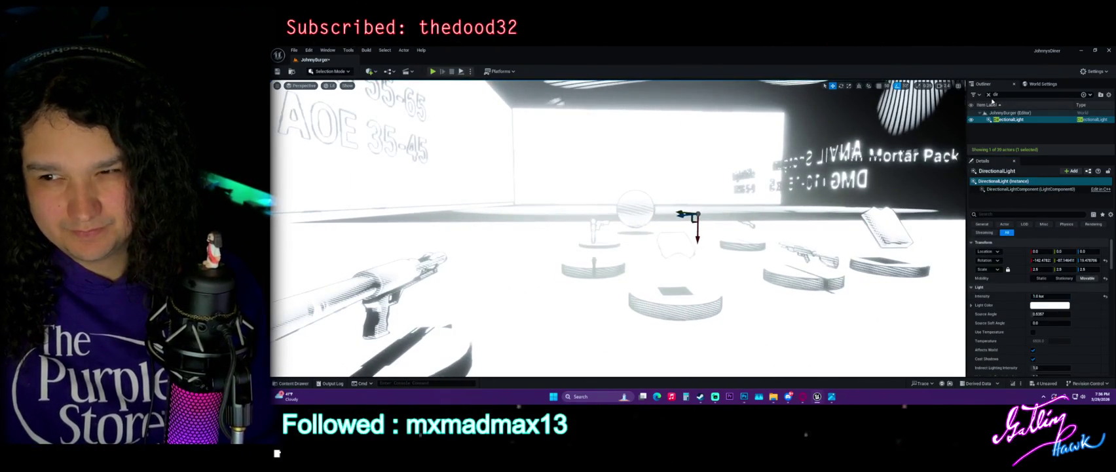
Find and select PostProcessVolume, then drag its Exposure Compensation from 10.0 down to about 2.4
{"action": "left_click", "coordinate": [990, 95]}
{"action": "type", "text": "post"}
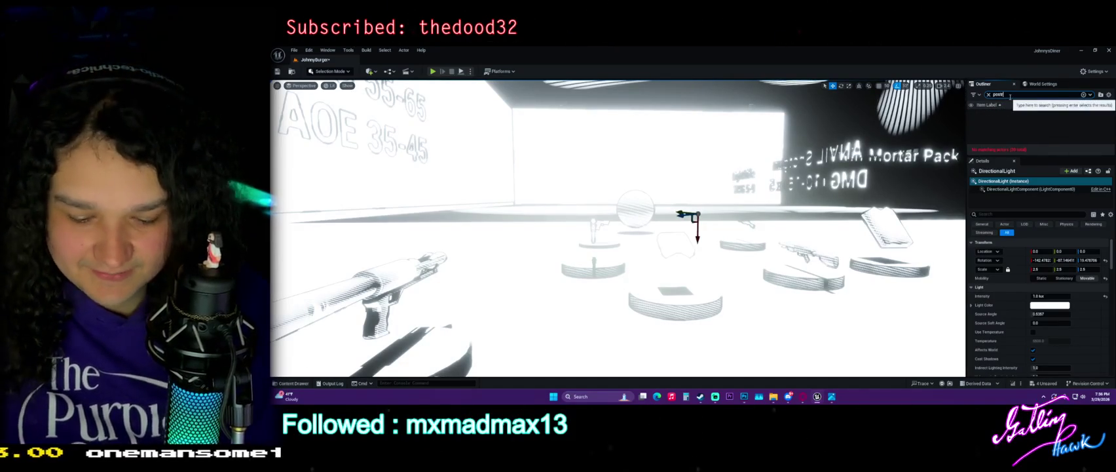
{"action": "left_click", "coordinate": [1006, 120]}
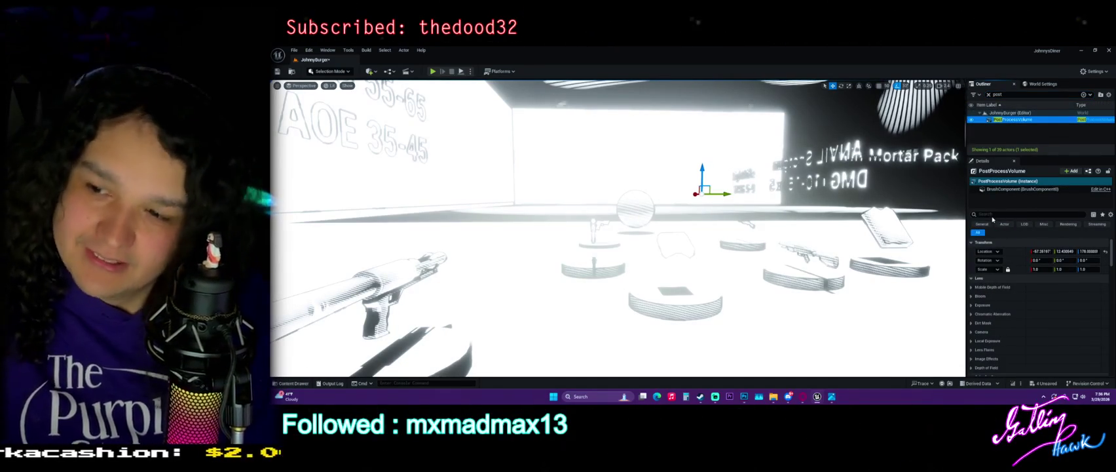
{"action": "left_click", "coordinate": [992, 214]}
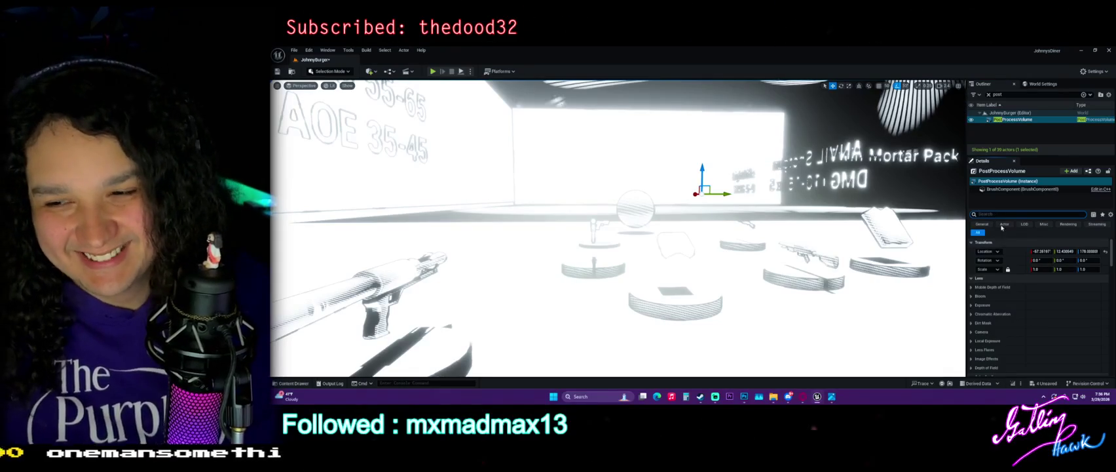
{"action": "type", "text": "post"}
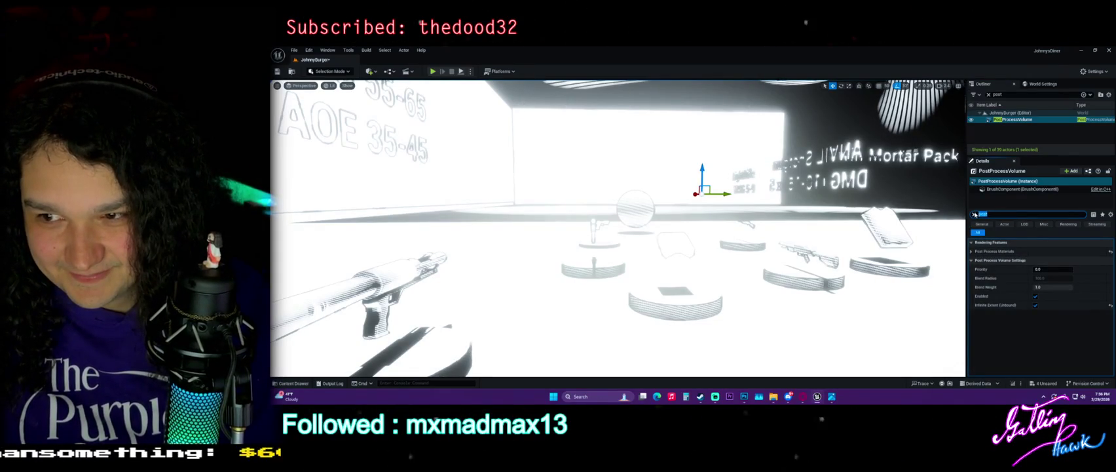
{"action": "type", "text": "exp"}
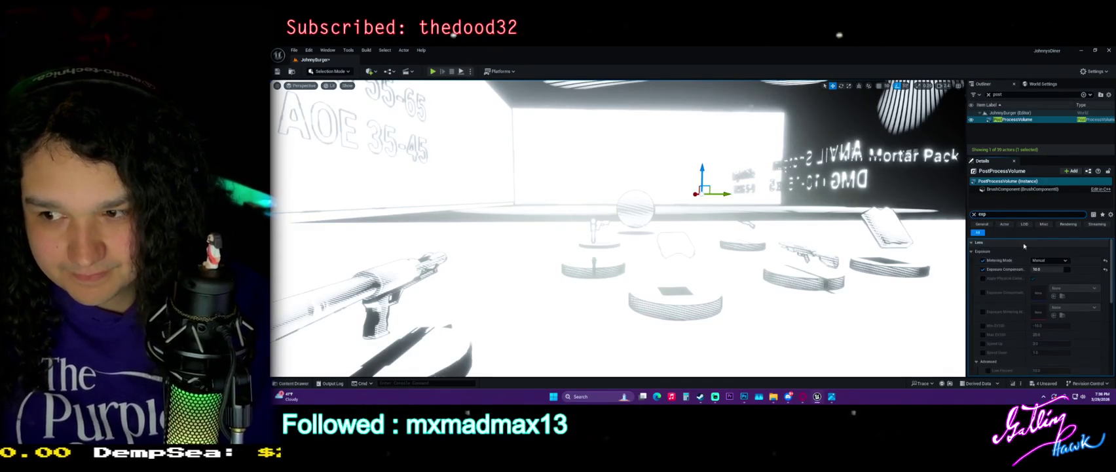
{"action": "left_click_drag", "start_coordinate": [1046, 269], "coordinate": [1029, 269]}
Fly through the level past the gun, burger, disks and rocket launcher to the sphere and pistols
{"action": "key", "text": "w"}
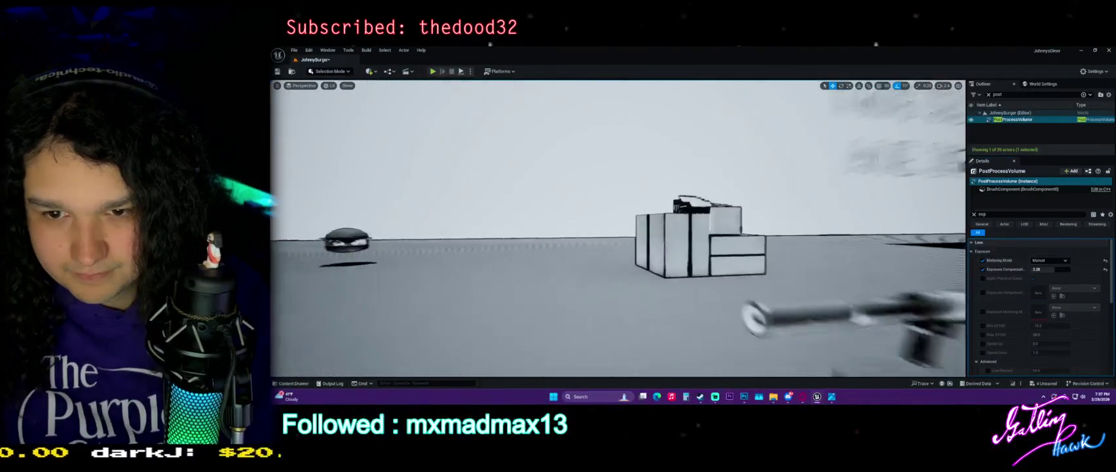
{"action": "key", "text": "w"}
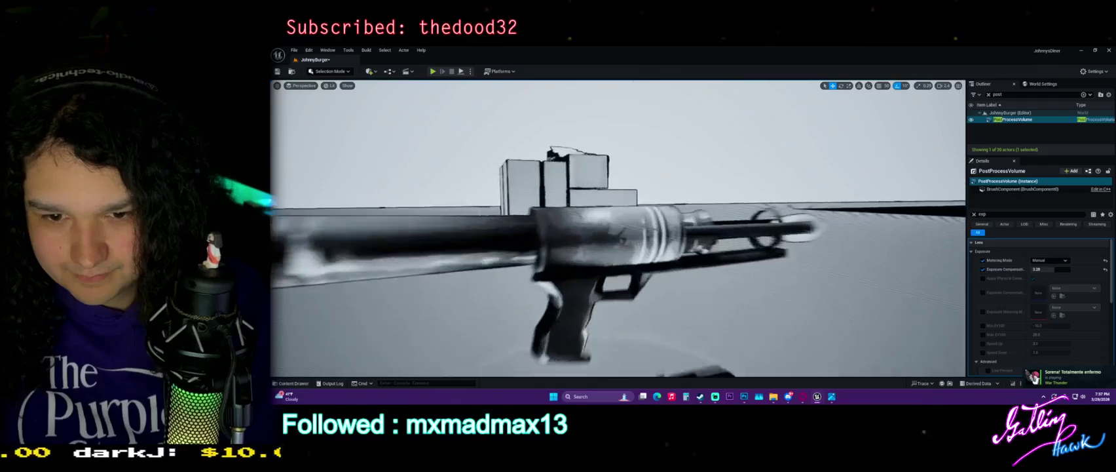
{"action": "key", "text": "a"}
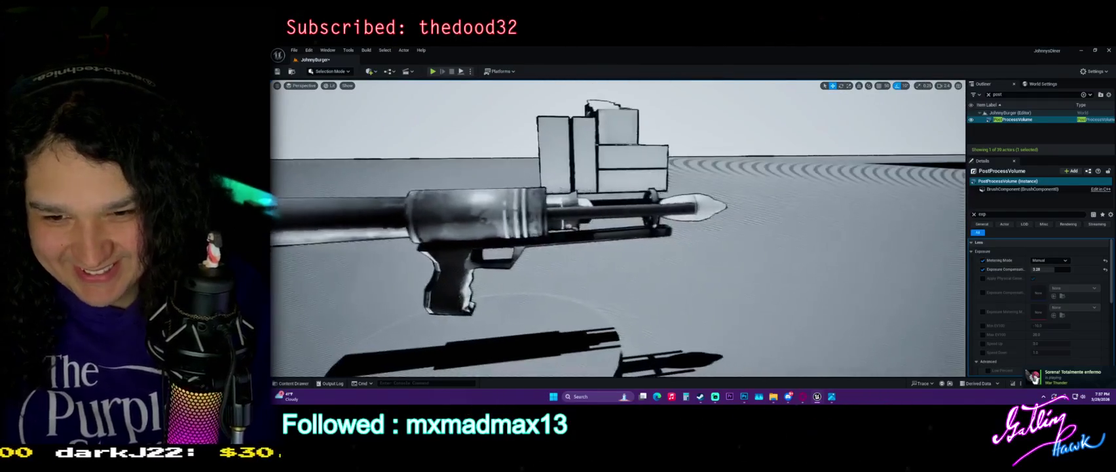
{"action": "key", "text": "w"}
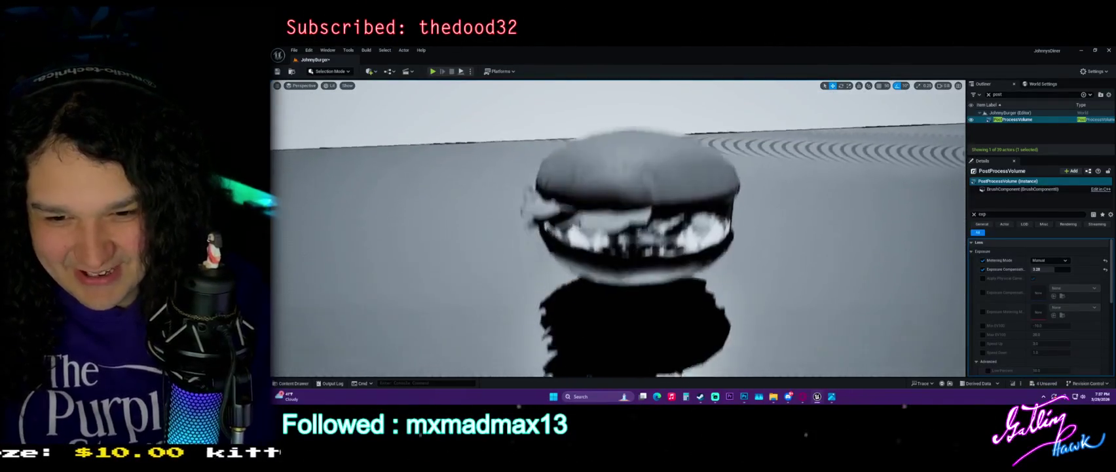
{"action": "key", "text": "e"}
{"action": "key", "text": "w"}
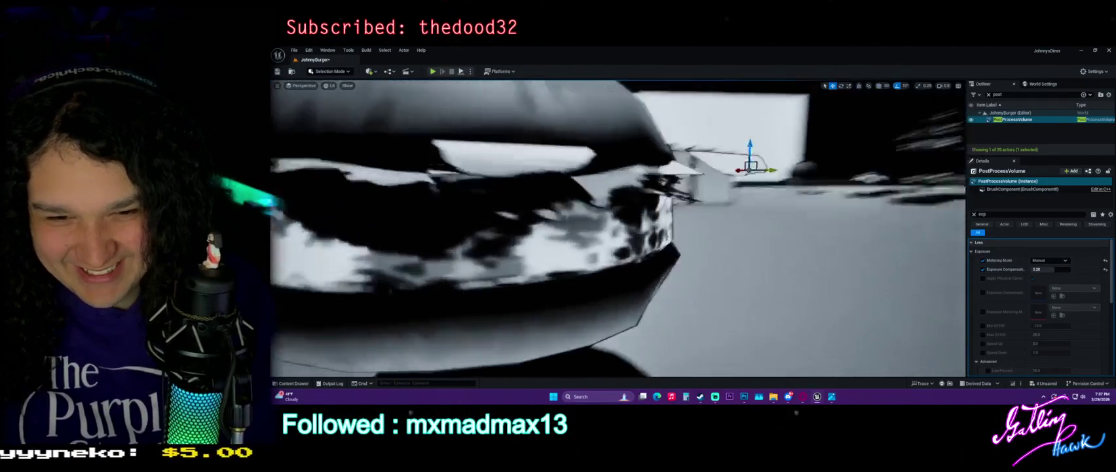
{"action": "key", "text": "s"}
{"action": "key", "text": "w"}
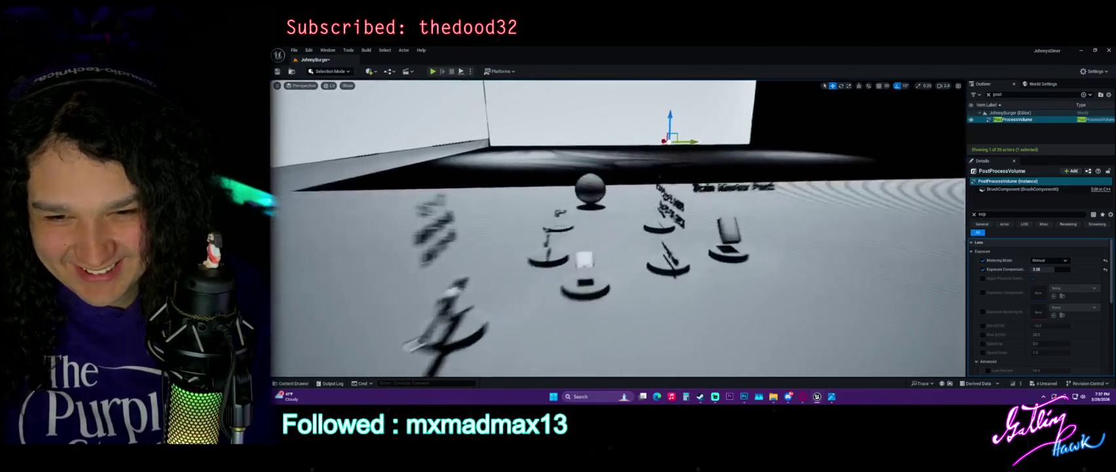
{"action": "key", "text": "s"}
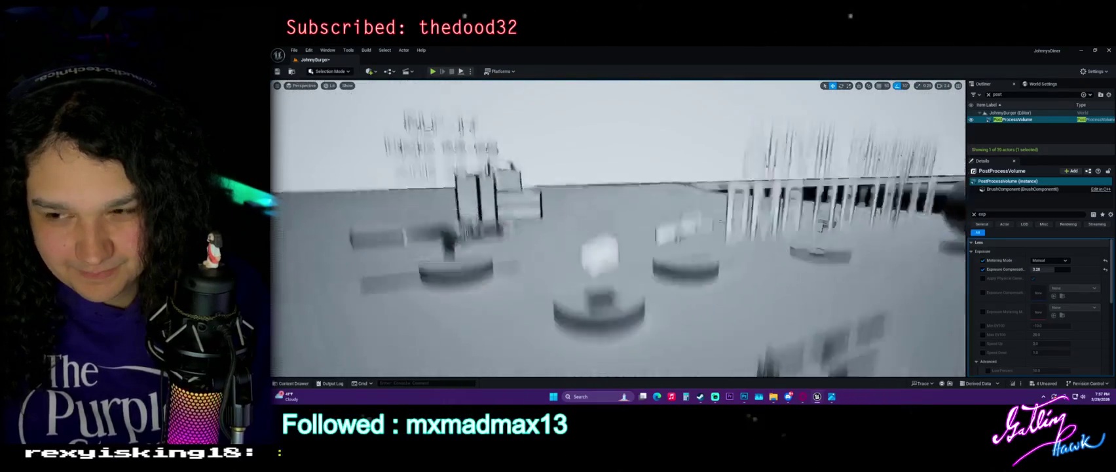
{"action": "key", "text": "w"}
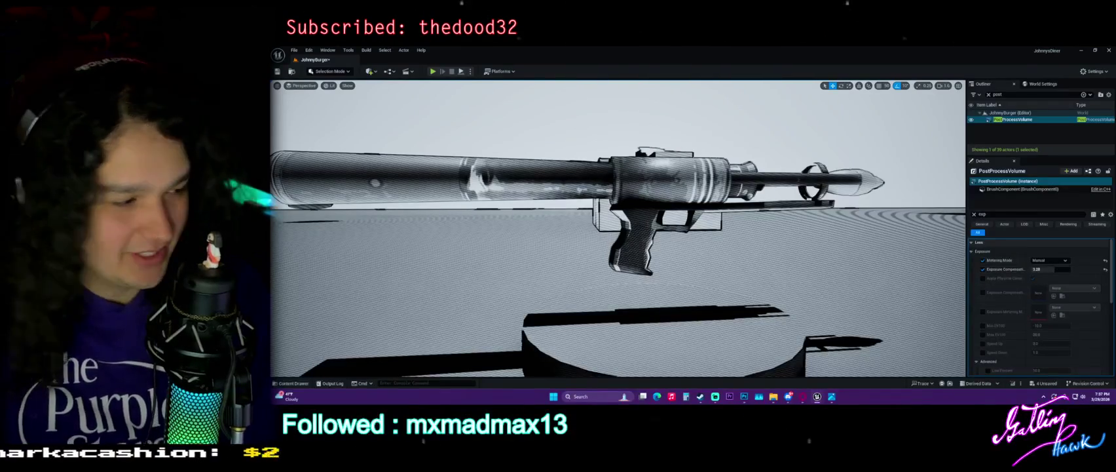
{"action": "key", "text": "s"}
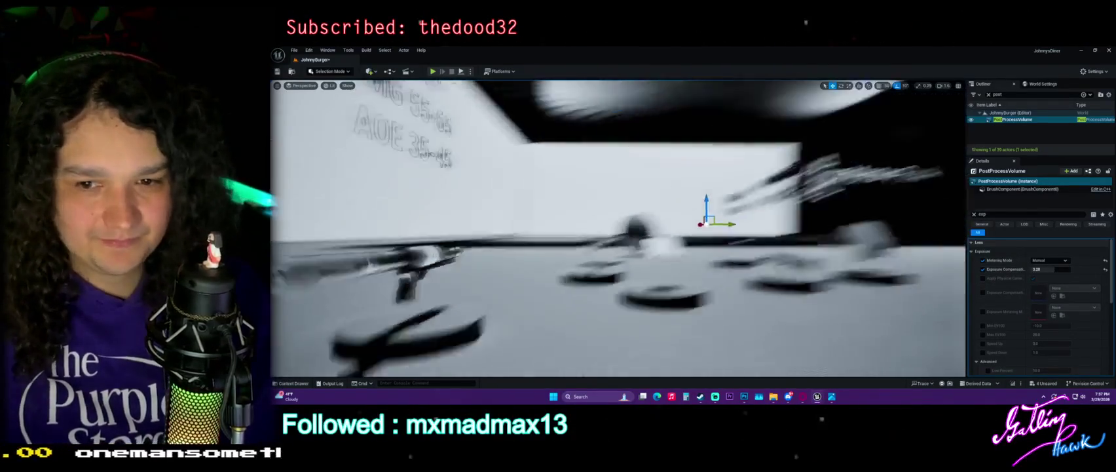
{"action": "left_click_drag", "start_coordinate": [740, 285], "coordinate": [740, 286]}
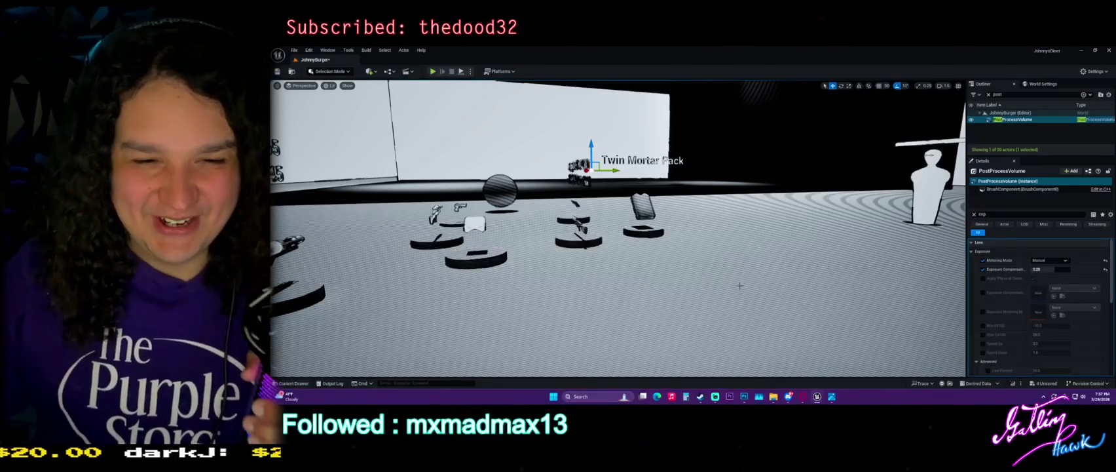
{"action": "left_click_drag", "start_coordinate": [606, 262], "coordinate": [447, 123]}
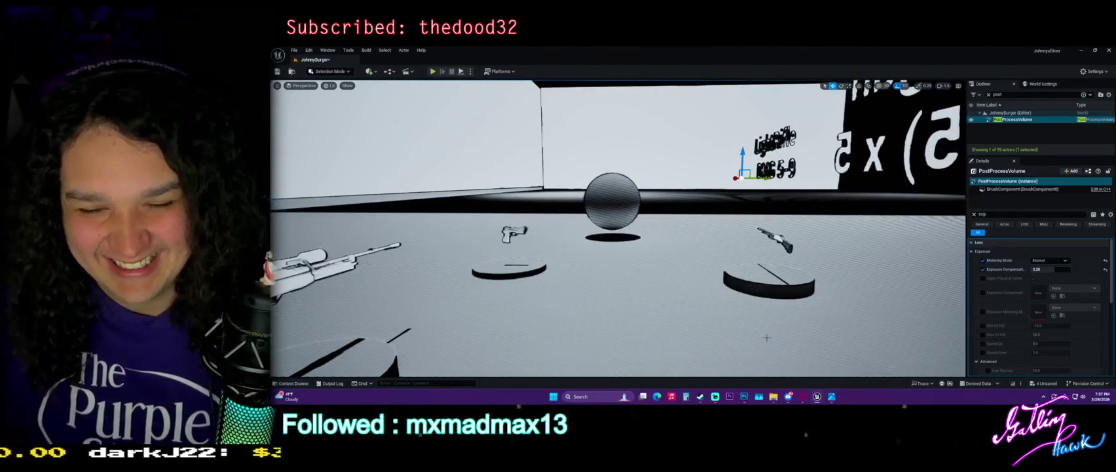
Bring the PPShading1 editor forward, switch to the MI2_PPShading_inst1 tab and save it
{"action": "mouse_move", "coordinate": [819, 399]}
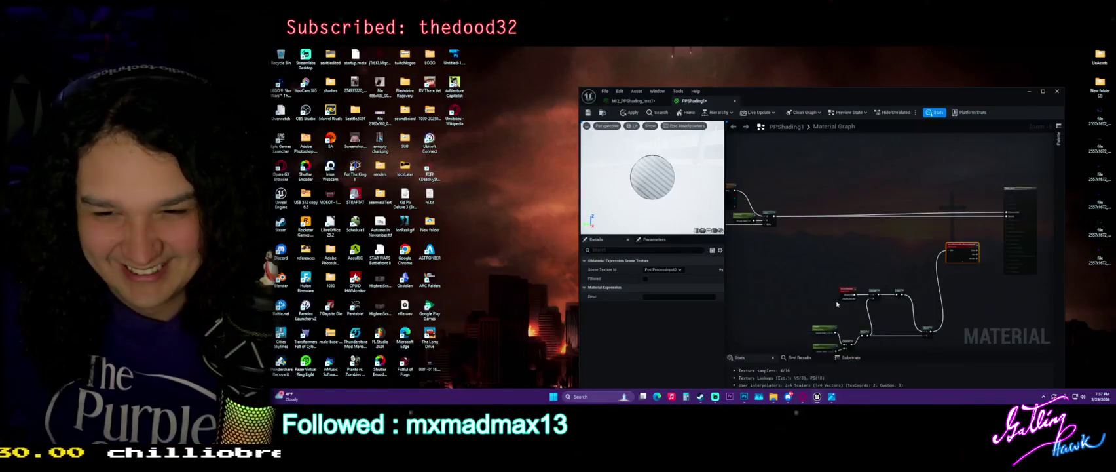
{"action": "left_click", "coordinate": [848, 366]}
{"action": "left_click", "coordinate": [630, 101]}
{"action": "left_click", "coordinate": [587, 114]}
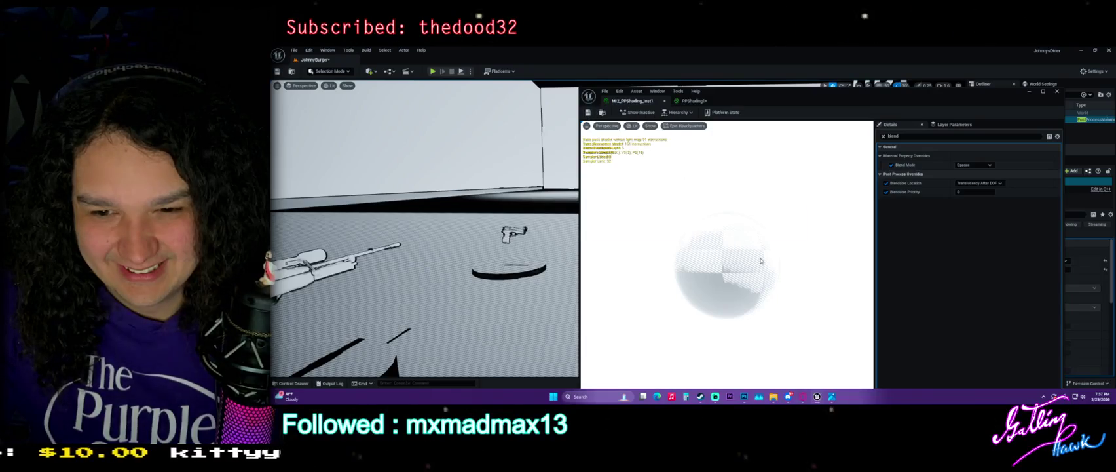
Filter Details for 'blend', try Scene Color After DOF, then choose Before DOF and save
{"action": "left_click", "coordinate": [883, 135]}
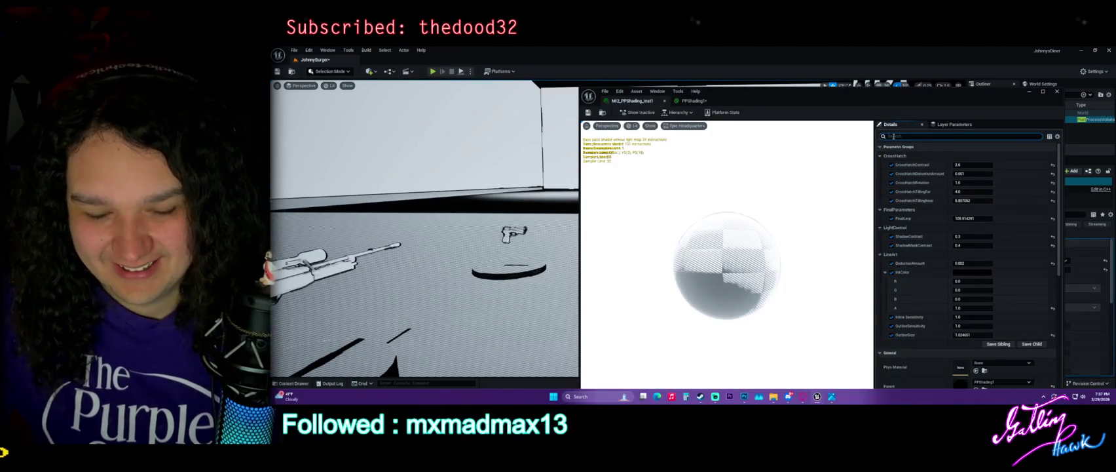
{"action": "type", "text": "blend"}
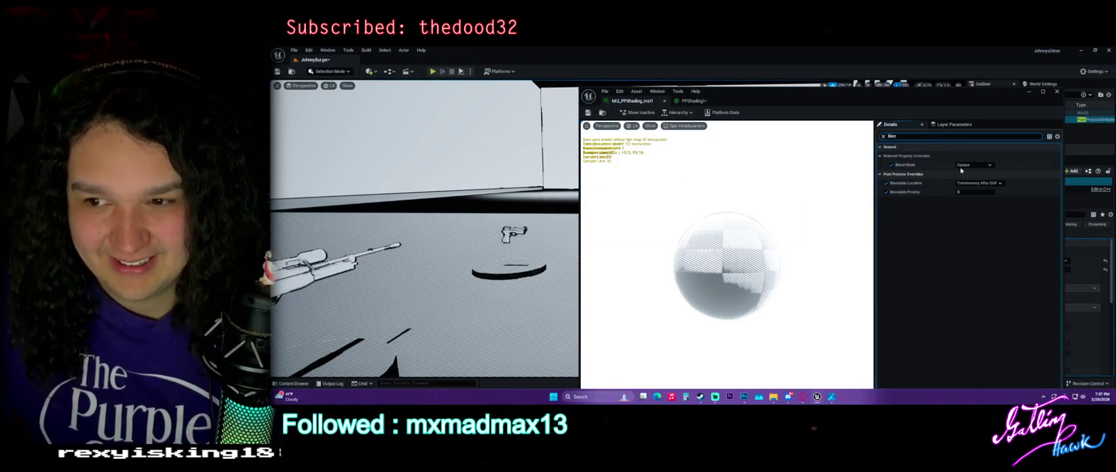
{"action": "left_click", "coordinate": [983, 183]}
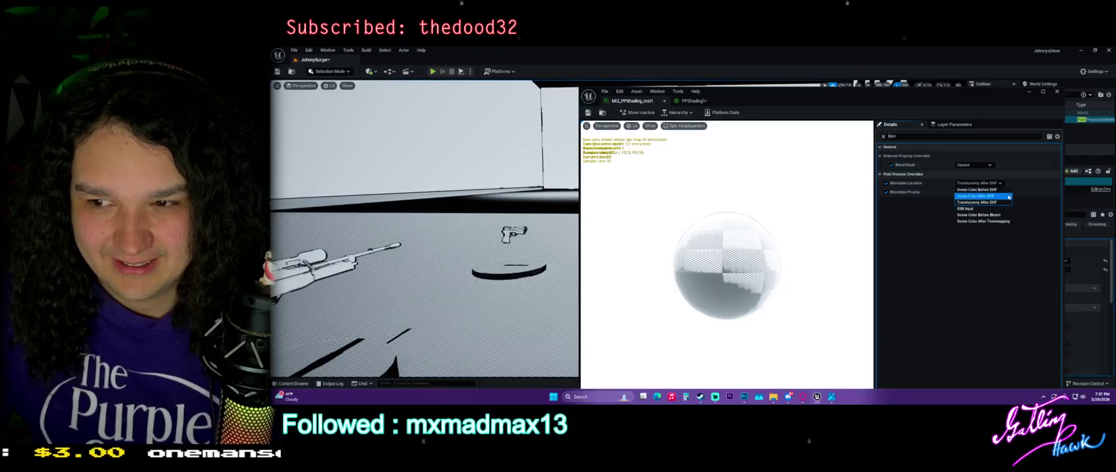
{"action": "left_click", "coordinate": [1007, 195]}
{"action": "left_click", "coordinate": [979, 183]}
{"action": "left_click", "coordinate": [992, 190]}
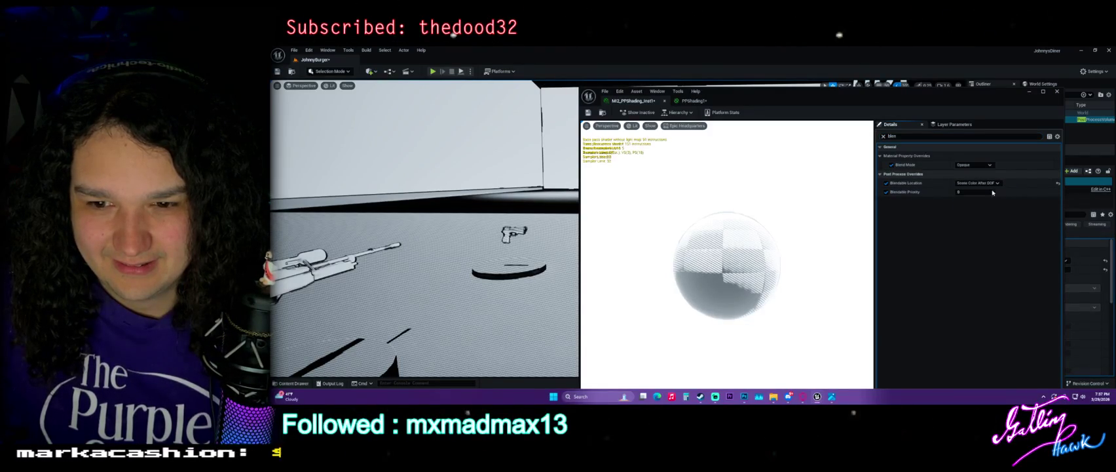
{"action": "left_click", "coordinate": [587, 113]}
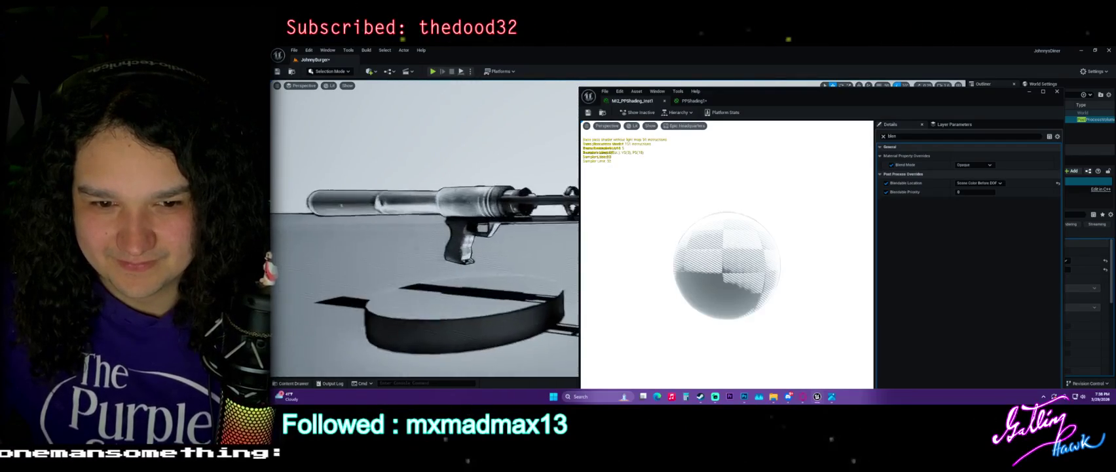
Move and narrow the material instance window, then trial a lower FinalLerp and undo it
{"action": "mouse_move", "coordinate": [751, 98]}
{"action": "left_mouse_down"}
{"action": "mouse_move", "coordinate": [839, 85]}
{"action": "mouse_move", "coordinate": [802, 57]}
{"action": "left_mouse_up"}
{"action": "left_click_drag", "start_coordinate": [626, 96], "coordinate": [758, 95]}
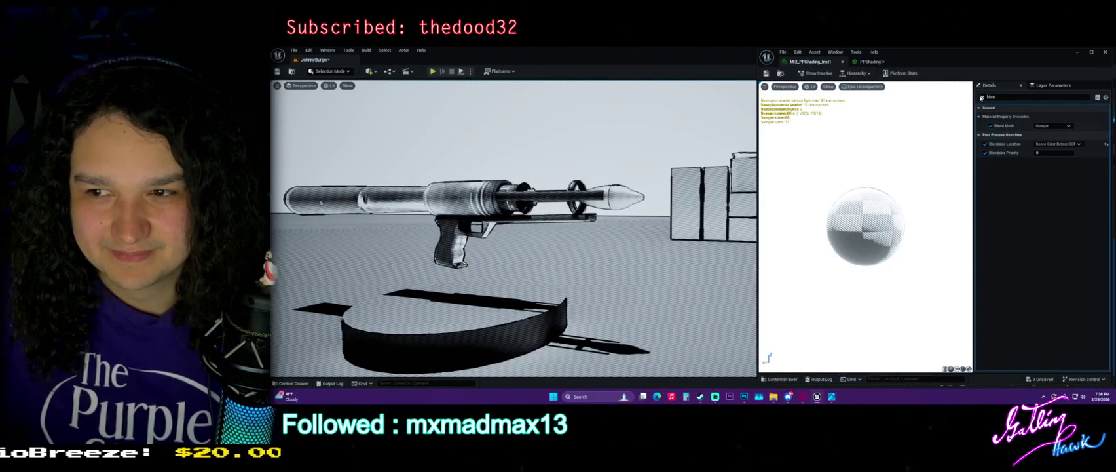
{"action": "left_click", "coordinate": [981, 97]}
{"action": "mouse_move", "coordinate": [1051, 179]}
{"action": "left_mouse_down"}
{"action": "mouse_move", "coordinate": [1020, 178]}
{"action": "mouse_move", "coordinate": [1084, 176]}
{"action": "left_mouse_up"}
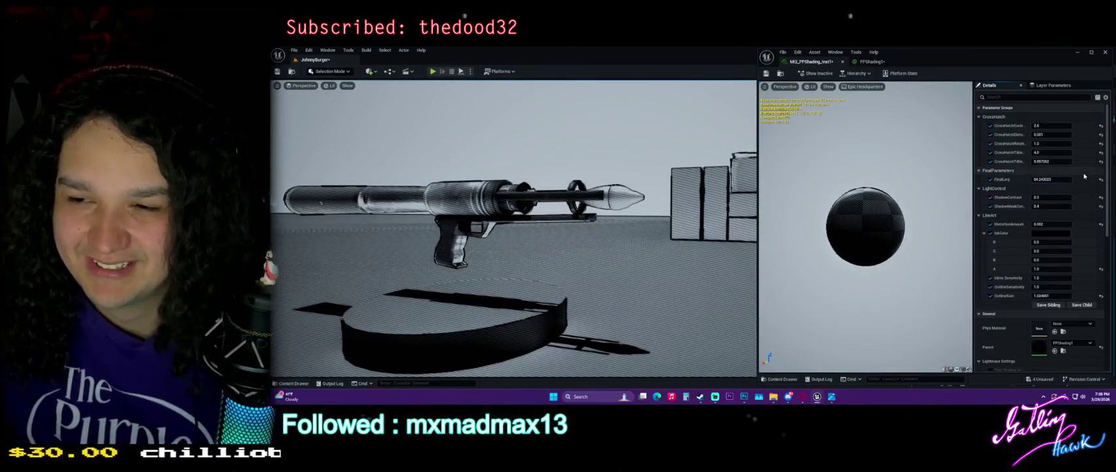
{"action": "key", "text": "ctrl+z"}
{"action": "key", "text": "ctrl+z"}
{"action": "key", "text": "ctrl+z"}
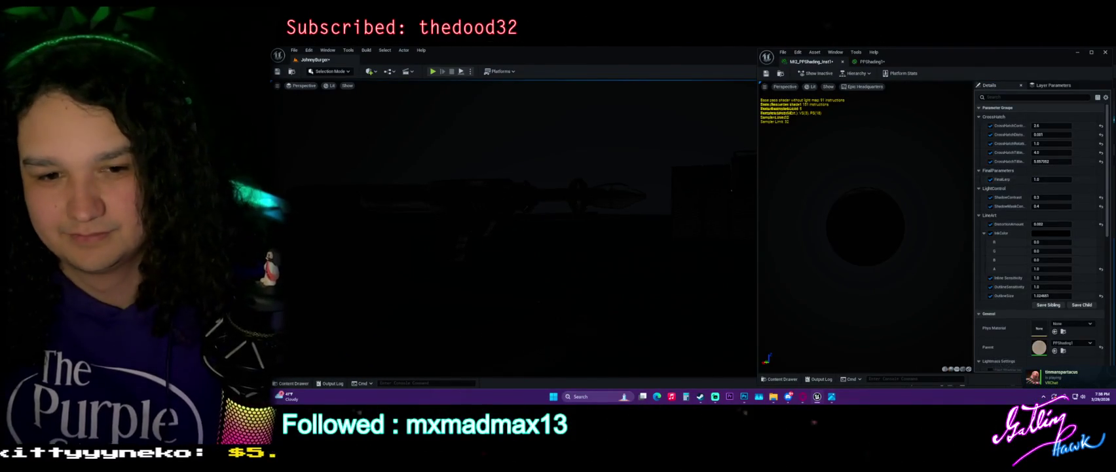
Deselect the clicked actor, set FinalLerp to 6.0, and open the InkColor colour picker
{"action": "left_click", "coordinate": [533, 229]}
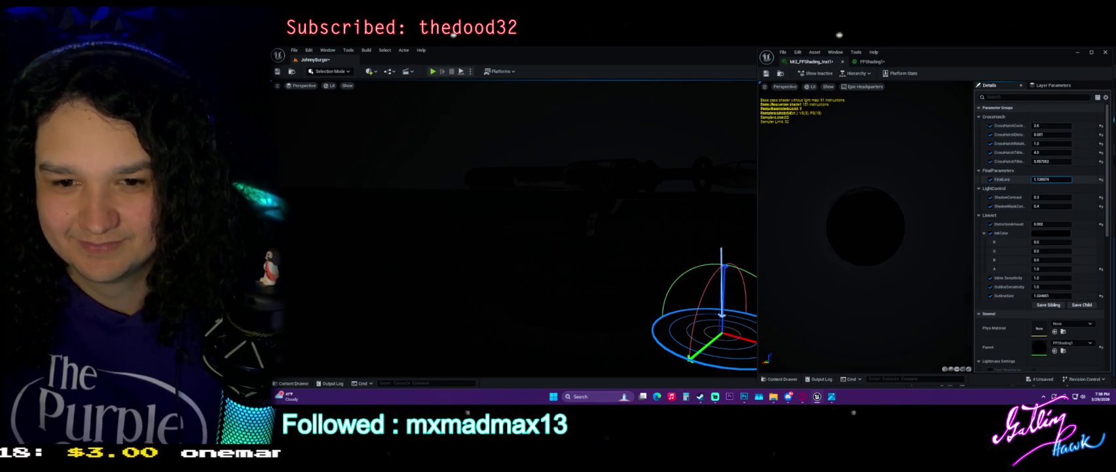
{"action": "key", "text": "Escape"}
{"action": "mouse_move", "coordinate": [1051, 179]}
{"action": "left_mouse_down"}
{"action": "mouse_move", "coordinate": [1100, 179]}
{"action": "mouse_move", "coordinate": [1061, 179]}
{"action": "mouse_move", "coordinate": [1074, 179]}
{"action": "left_mouse_up"}
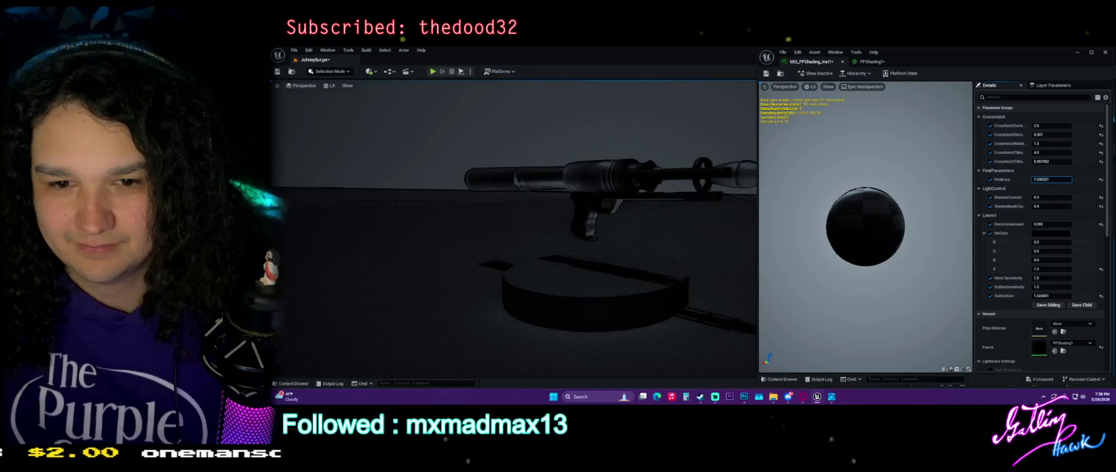
{"action": "left_click", "coordinate": [1064, 179]}
{"action": "type", "text": "6"}
{"action": "key", "text": "Return"}
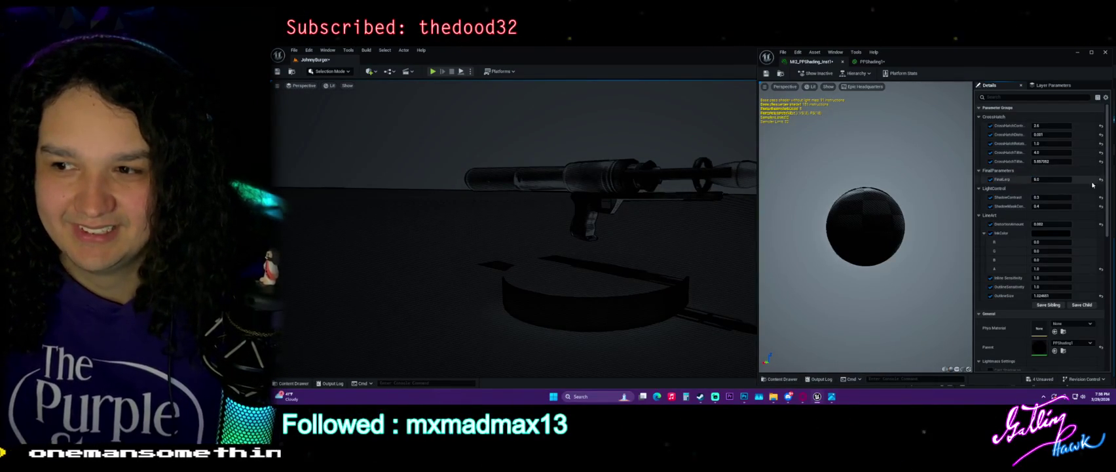
{"action": "left_click", "coordinate": [1052, 233]}
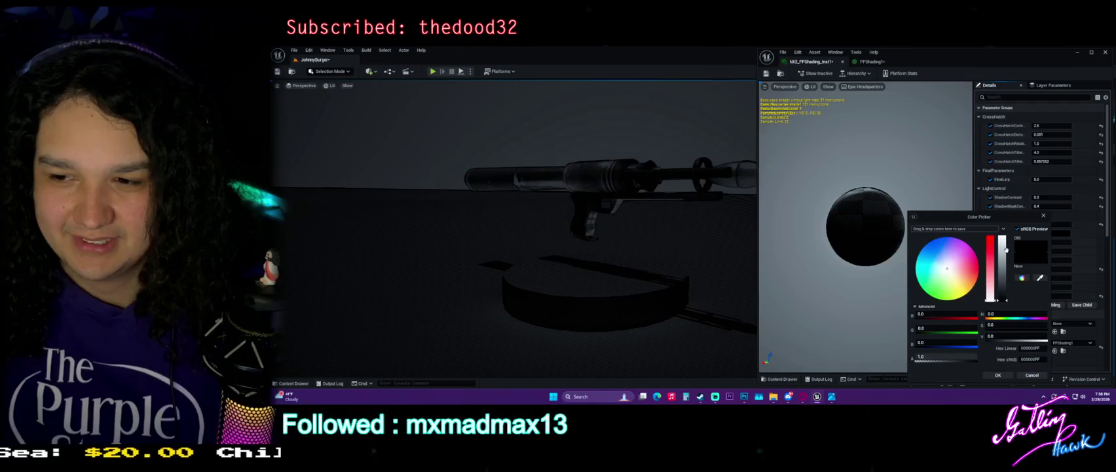
Try white ink in the Color Picker, cancel to keep black, and start editing OutlineSize
{"action": "left_click_drag", "start_coordinate": [1001, 251], "coordinate": [1004, 233]}
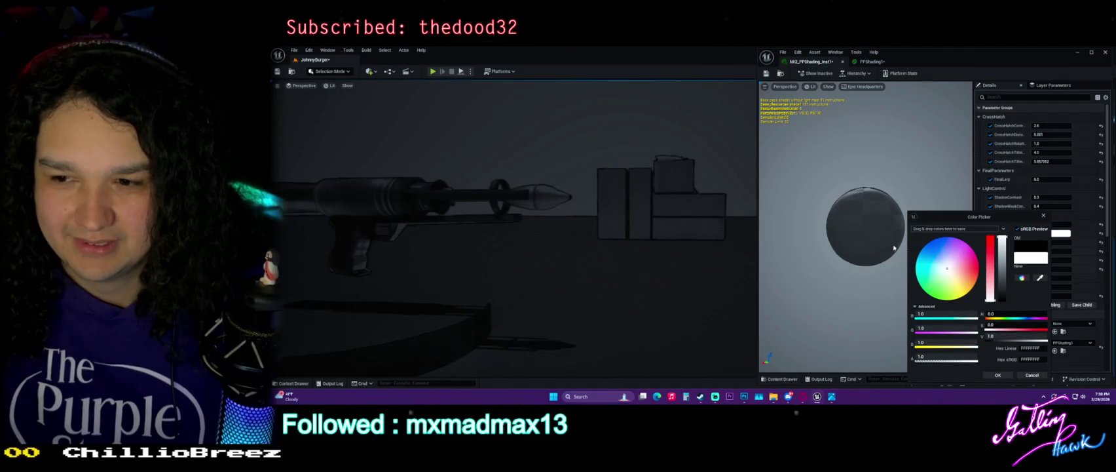
{"action": "left_click", "coordinate": [1032, 374]}
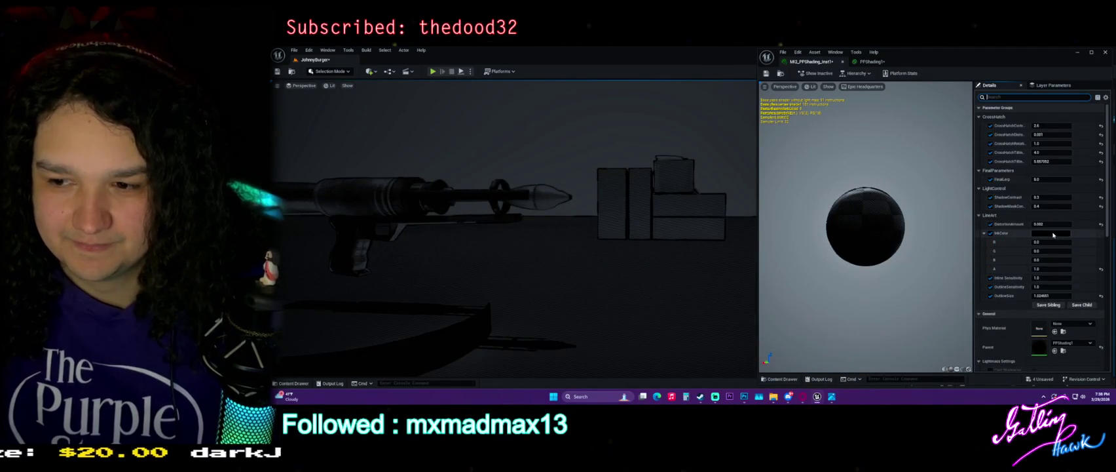
{"action": "left_click", "coordinate": [1059, 296]}
Enter OutlineSize 1, then fly the level camera round to the sphere and select it
{"action": "type", "text": "1"}
{"action": "mouse_move", "coordinate": [718, 226]}
{"action": "left_mouse_down"}
{"action": "mouse_move", "coordinate": [609, 229]}
{"action": "mouse_move", "coordinate": [696, 225]}
{"action": "left_mouse_up"}
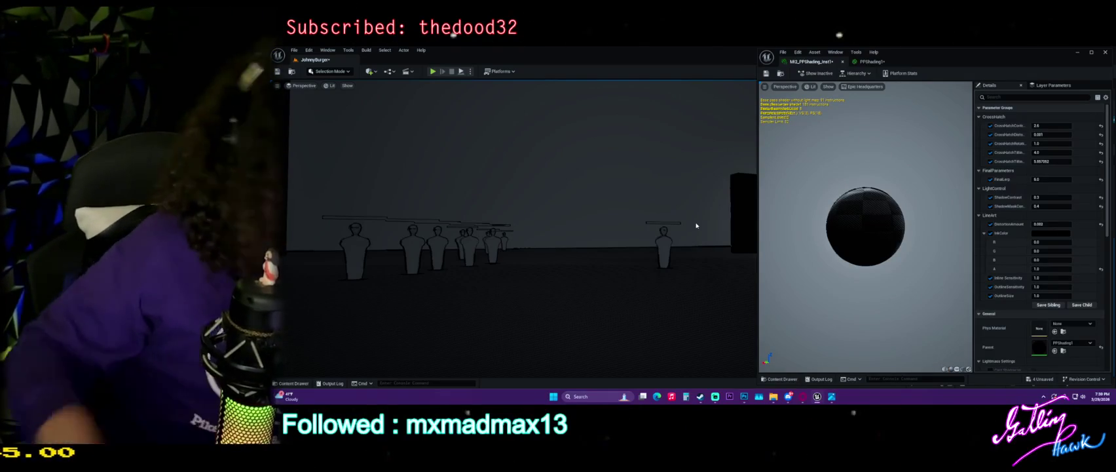
{"action": "mouse_move", "coordinate": [696, 225]}
{"action": "left_mouse_down"}
{"action": "mouse_move", "coordinate": [696, 144]}
{"action": "mouse_move", "coordinate": [714, 122]}
{"action": "mouse_move", "coordinate": [661, 173]}
{"action": "left_mouse_up"}
{"action": "left_click_drag", "start_coordinate": [506, 306], "coordinate": [506, 306]}
{"action": "left_click", "coordinate": [505, 307]}
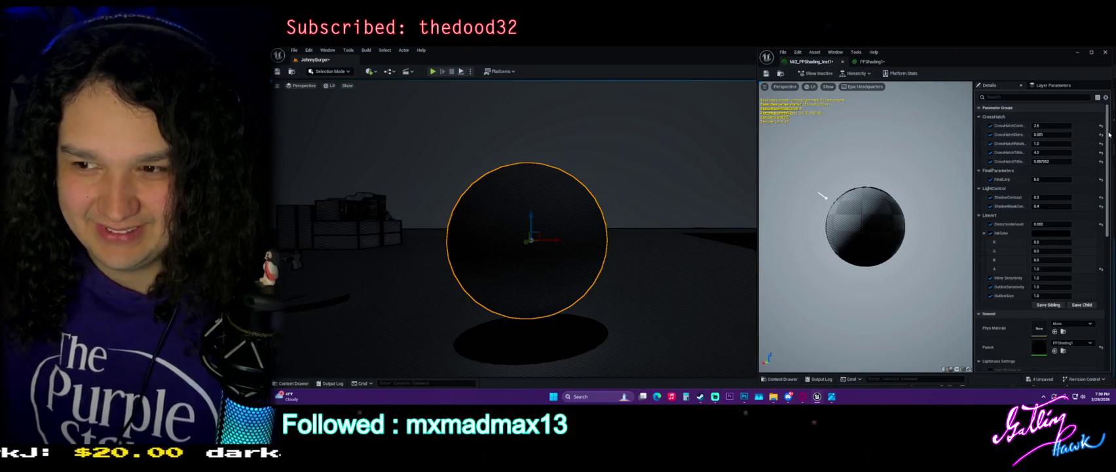
{"action": "scroll", "coordinate": [891, 174], "scroll_direction": "up", "scroll_amount": 3}
{"action": "scroll", "coordinate": [865, 225], "scroll_direction": "up", "scroll_amount": 2}
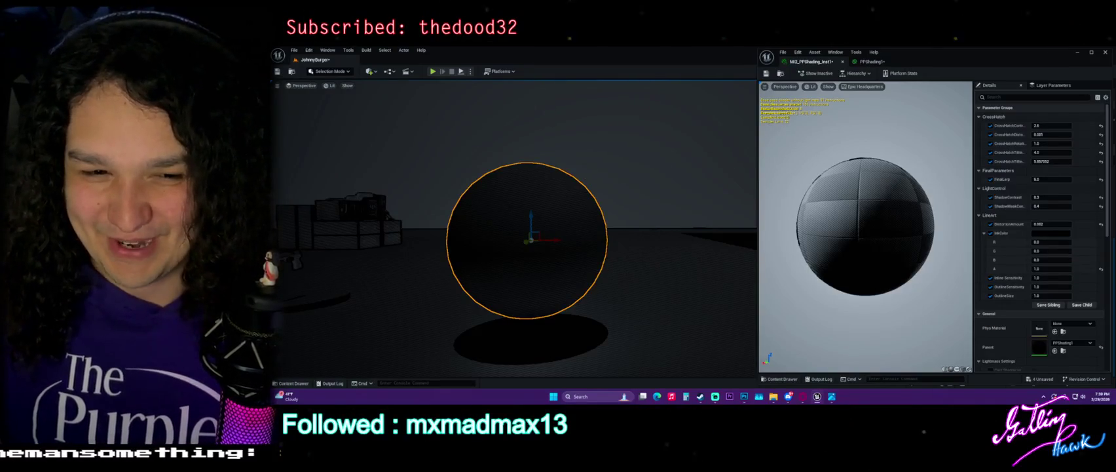
{"action": "left_click", "coordinate": [561, 147]}
{"action": "left_click", "coordinate": [1047, 295]}
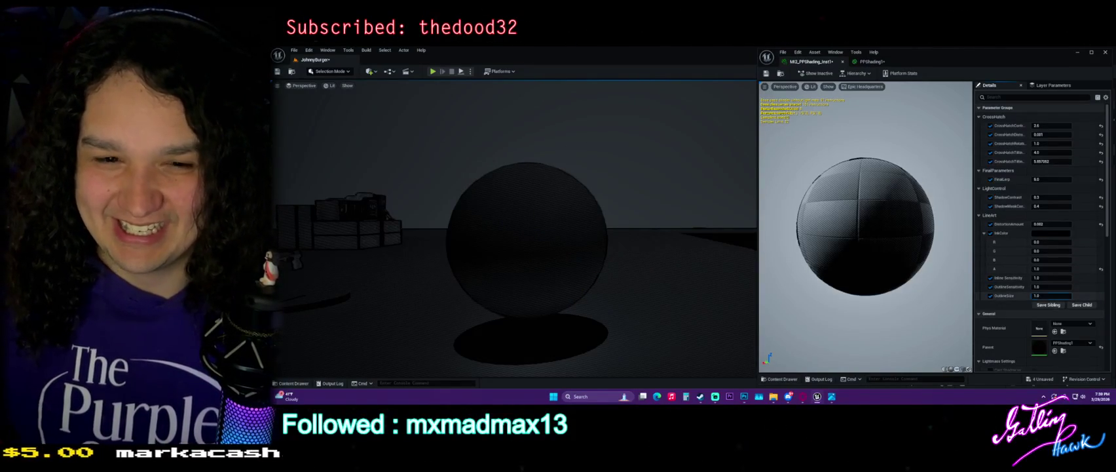
{"action": "mouse_move", "coordinate": [1047, 295]}
{"action": "left_mouse_down"}
{"action": "mouse_move", "coordinate": [1107, 295]}
{"action": "mouse_move", "coordinate": [1059, 286]}
{"action": "left_mouse_up"}
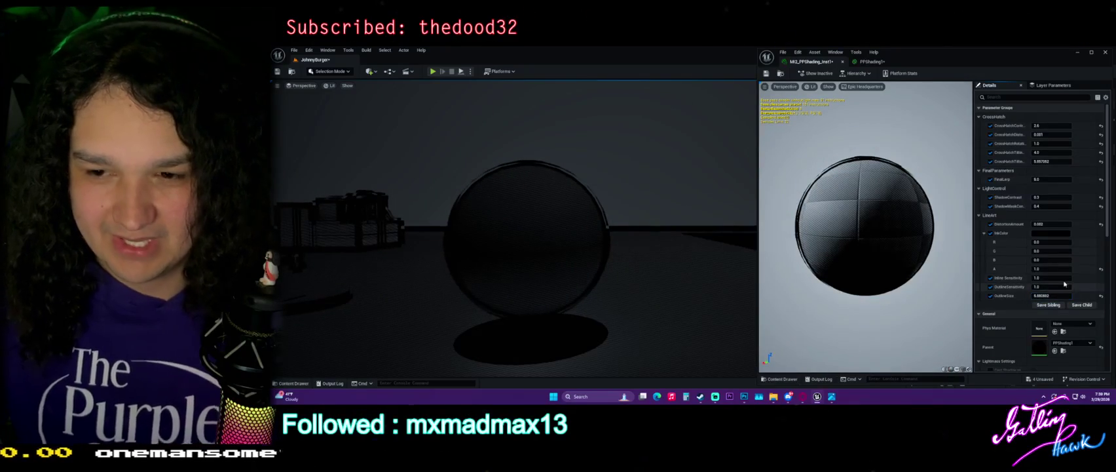
{"action": "key", "text": "ctrl+z"}
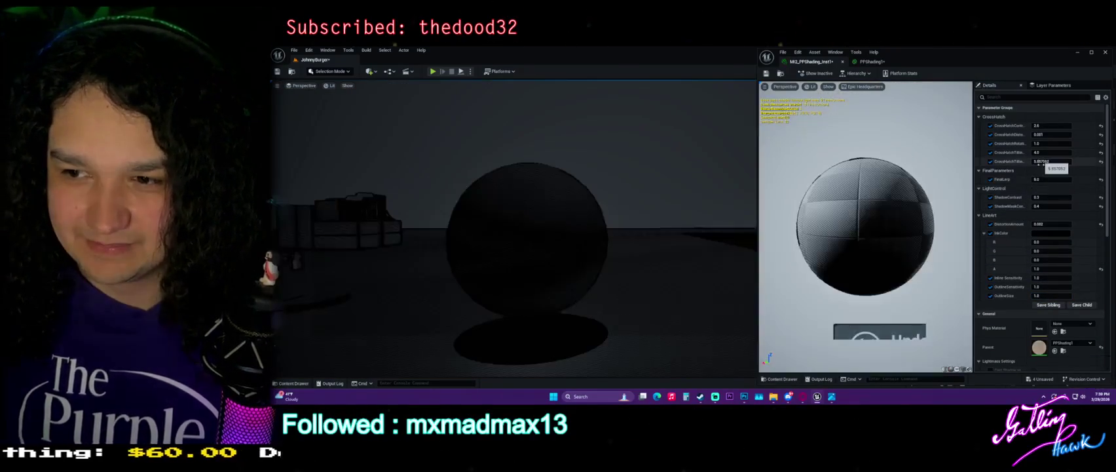
{"action": "left_click", "coordinate": [1038, 233]}
{"action": "left_click_drag", "start_coordinate": [986, 254], "coordinate": [988, 237]}
{"action": "mouse_move", "coordinate": [946, 262]}
{"action": "left_mouse_down"}
{"action": "mouse_move", "coordinate": [917, 288]}
{"action": "mouse_move", "coordinate": [936, 278]}
{"action": "left_mouse_up"}
{"action": "left_click", "coordinate": [1011, 374]}
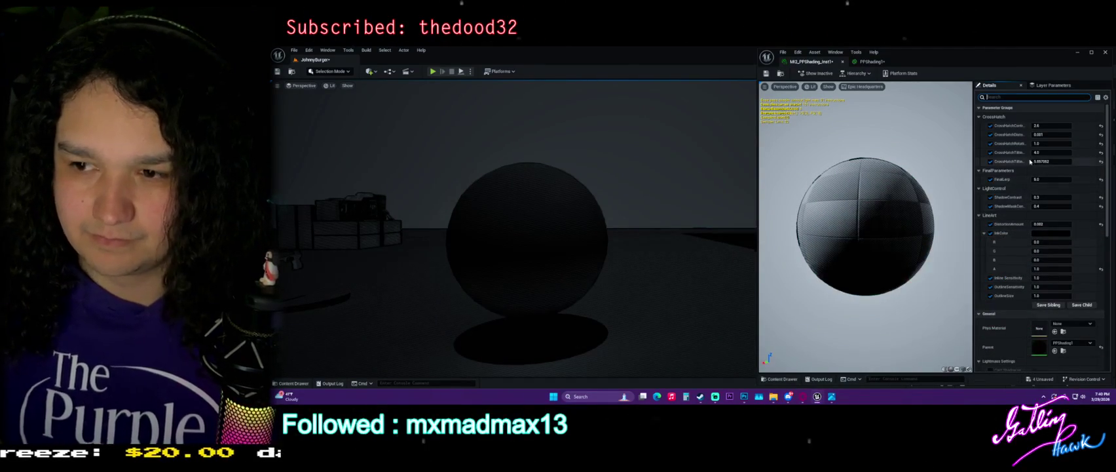
{"action": "left_click_drag", "start_coordinate": [508, 231], "coordinate": [373, 228]}
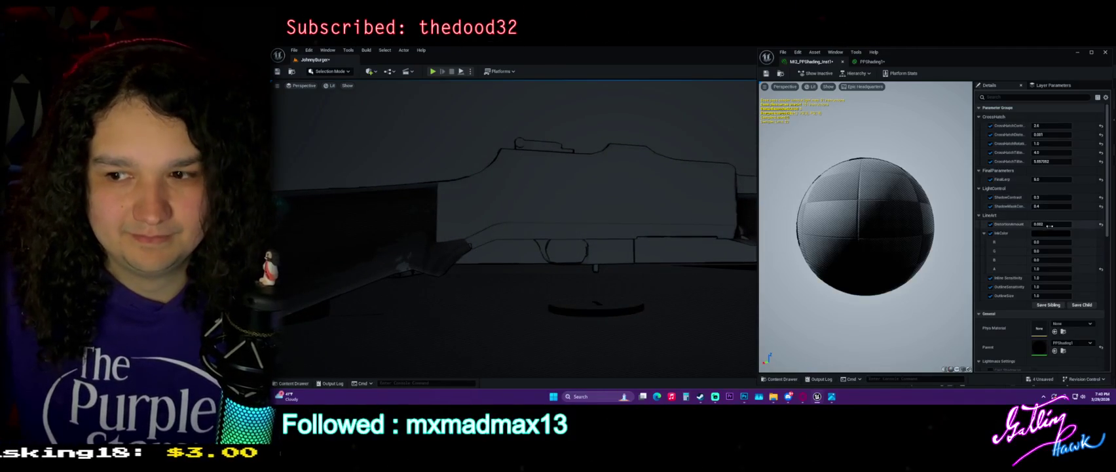
Trial a higher FinalLerp and undo back to 5.0, then narrow the material editor window
{"action": "mouse_move", "coordinate": [1051, 179]}
{"action": "left_mouse_down"}
{"action": "mouse_move", "coordinate": [1074, 178]}
{"action": "mouse_move", "coordinate": [1048, 179]}
{"action": "left_mouse_up"}
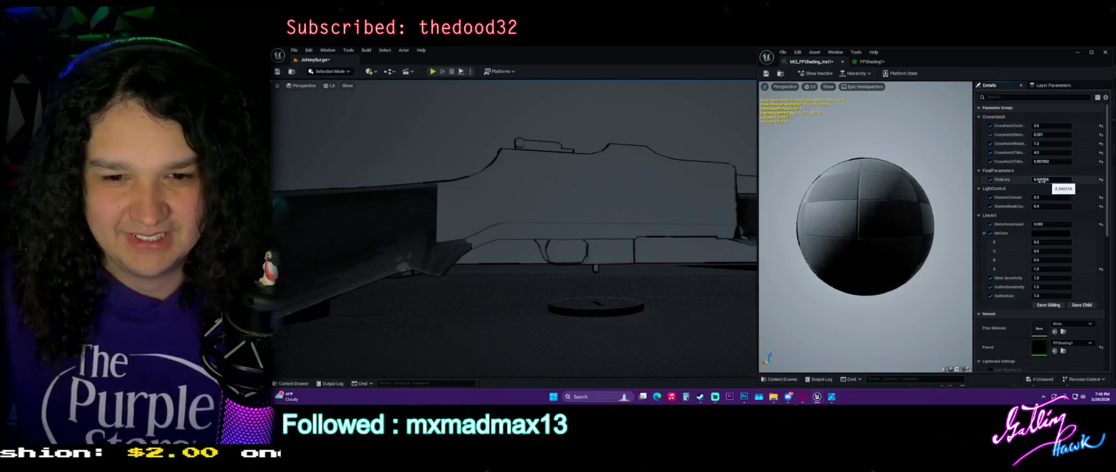
{"action": "key", "text": "ctrl+z"}
{"action": "mouse_move", "coordinate": [670, 203]}
{"action": "left_mouse_down"}
{"action": "mouse_move", "coordinate": [602, 213]}
{"action": "mouse_move", "coordinate": [564, 258]}
{"action": "mouse_move", "coordinate": [673, 182]}
{"action": "left_mouse_up"}
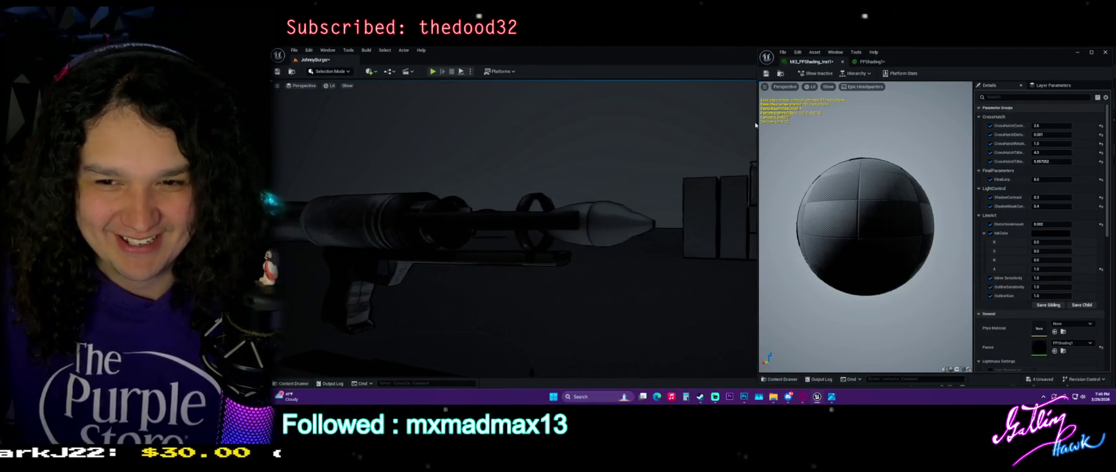
{"action": "left_click_drag", "start_coordinate": [756, 124], "coordinate": [824, 139]}
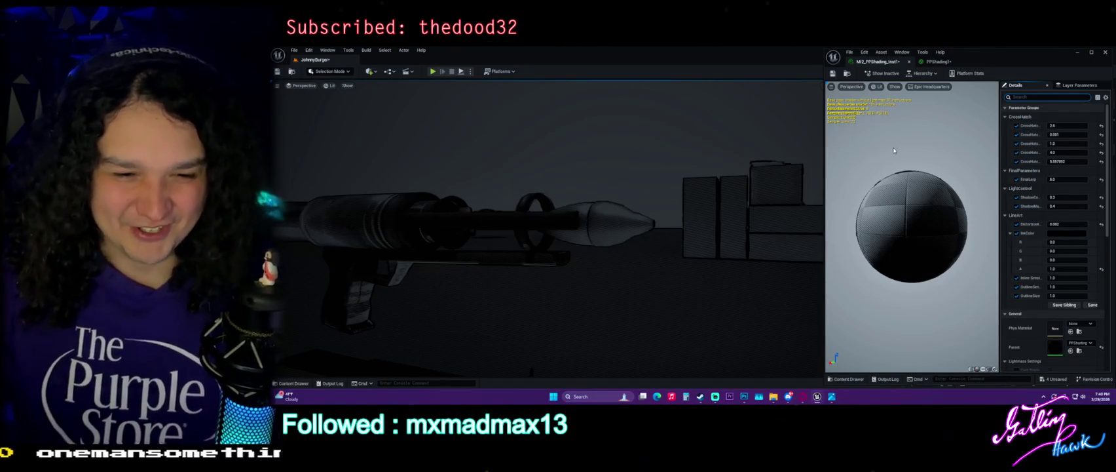
Orbit around the rocket launcher and widen the material editor window again
{"action": "left_click_drag", "start_coordinate": [632, 198], "coordinate": [465, 199]}
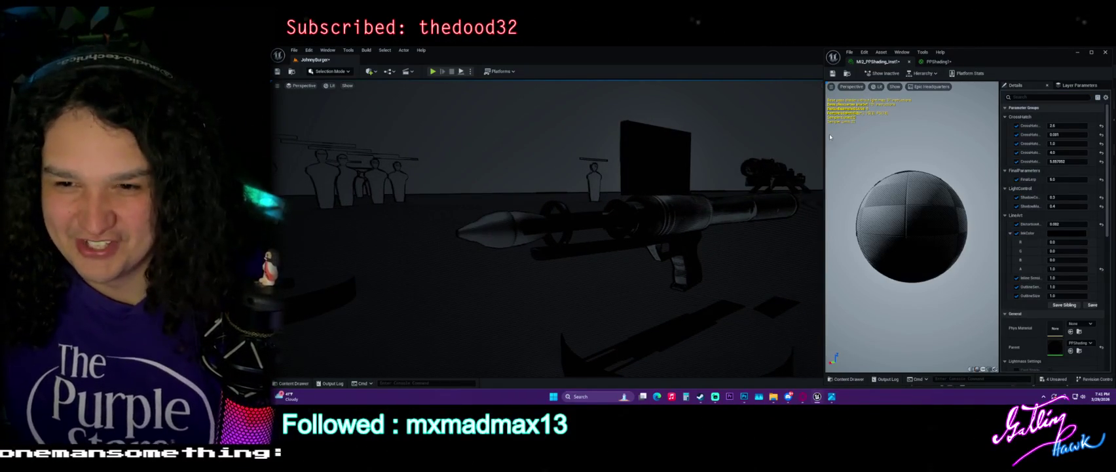
{"action": "left_click_drag", "start_coordinate": [823, 135], "coordinate": [770, 135]}
{"action": "left_click_drag", "start_coordinate": [524, 200], "coordinate": [471, 200]}
Launch the Snipping Tool from Windows search and capture a rectangular screen region
{"action": "left_click", "coordinate": [602, 396]}
{"action": "type", "text": "snip"}
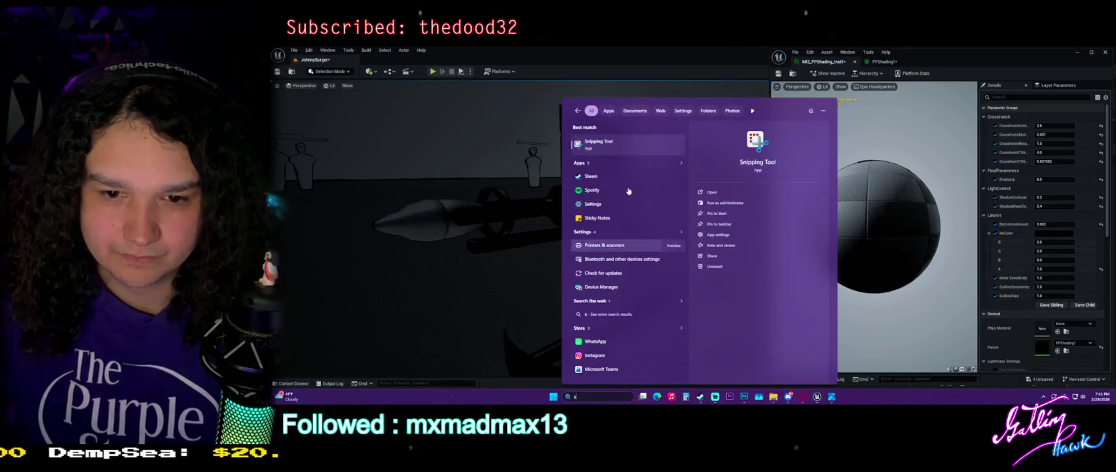
{"action": "key", "text": "Return"}
{"action": "left_click", "coordinate": [510, 64]}
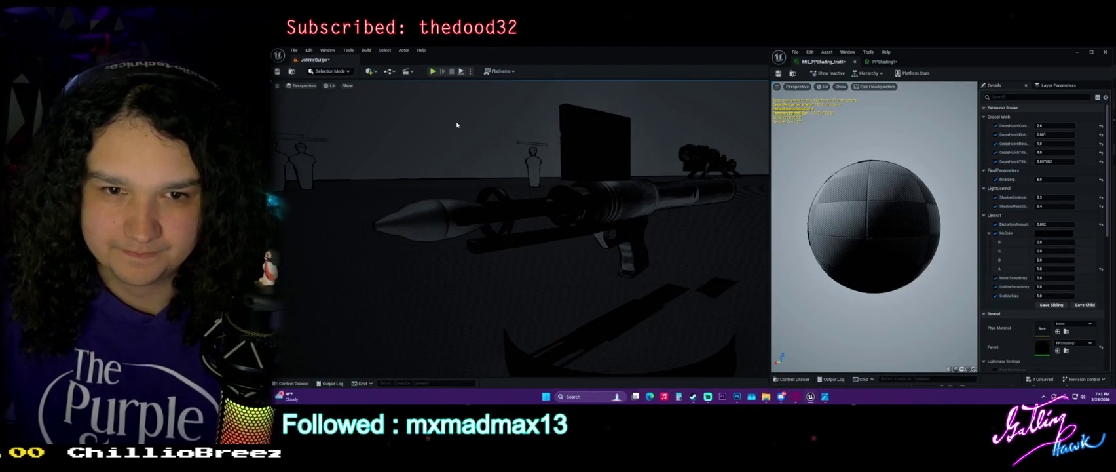
{"action": "left_click_drag", "start_coordinate": [349, 81], "coordinate": [1064, 352]}
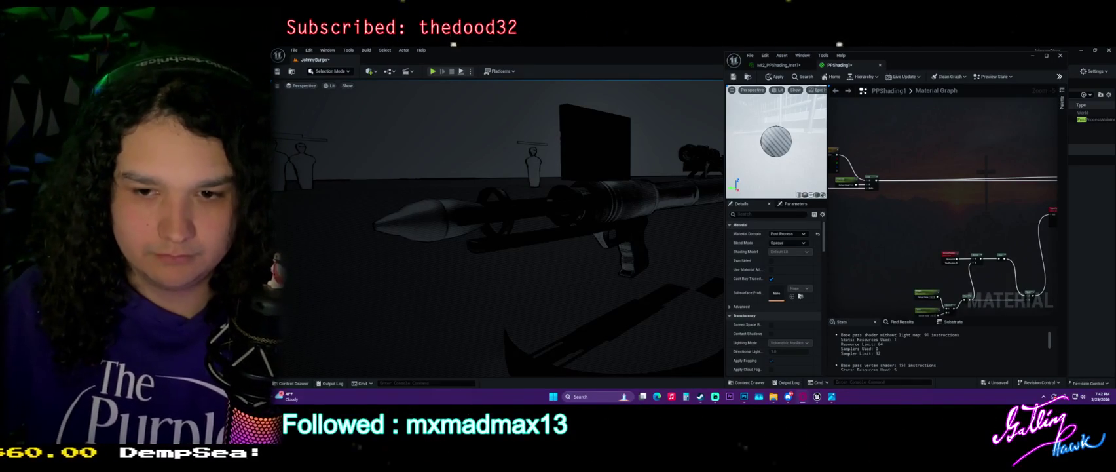
In the MI2_PPShading_Inst1 instance, set FinalLerp to 100.0 for a bright white-paper look
{"action": "left_click", "coordinate": [778, 65]}
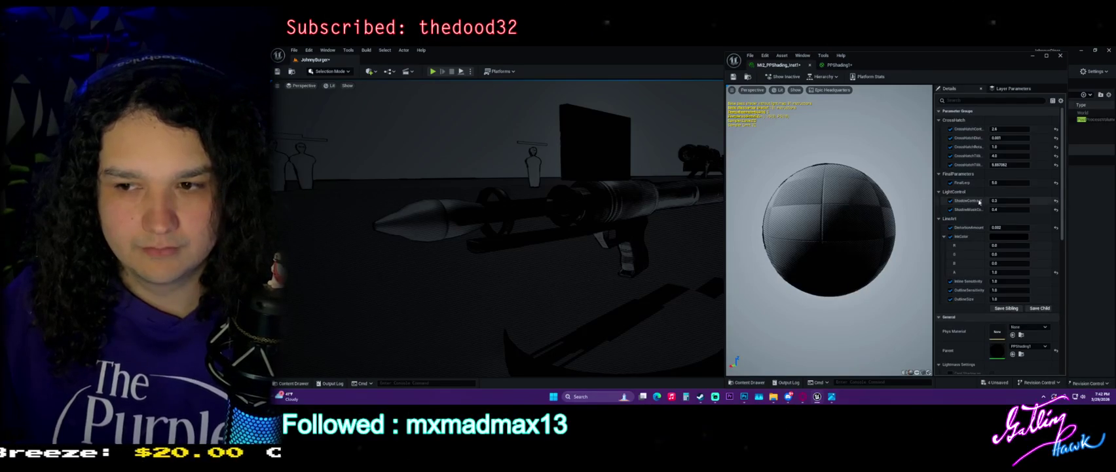
{"action": "mouse_move", "coordinate": [1008, 182]}
{"action": "left_mouse_down"}
{"action": "mouse_move", "coordinate": [963, 182]}
{"action": "mouse_move", "coordinate": [1057, 182]}
{"action": "left_mouse_up"}
{"action": "left_click", "coordinate": [1009, 183]}
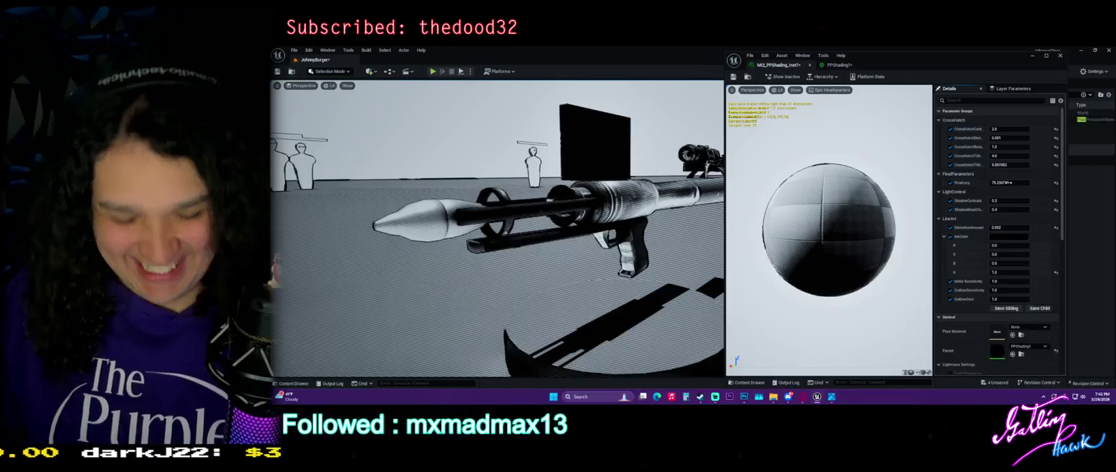
{"action": "type", "text": "00"}
{"action": "key", "text": "Return"}
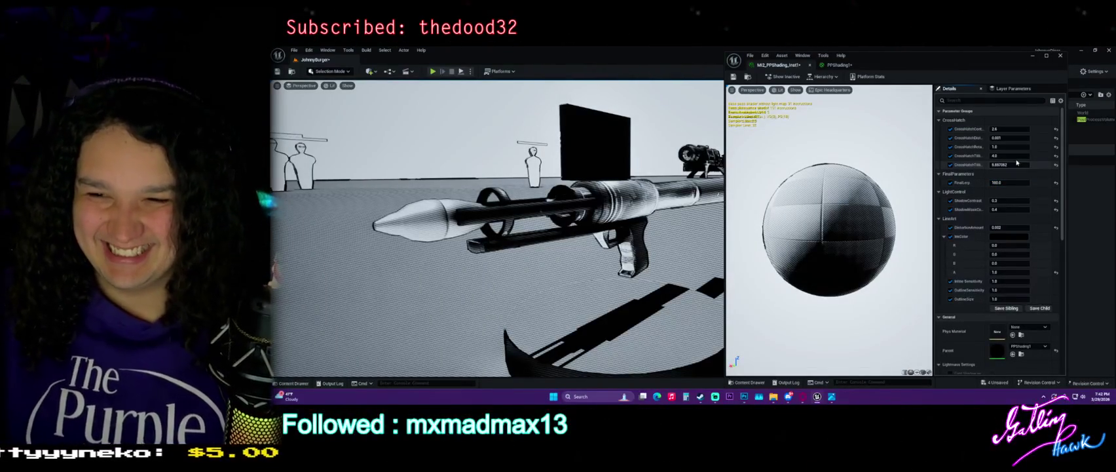
Try a higher CrossHatch tiling, then undo it and the ShadowContrast change back to 0.5
{"action": "mouse_move", "coordinate": [1016, 155]}
{"action": "left_mouse_down"}
{"action": "mouse_move", "coordinate": [1061, 156]}
{"action": "mouse_move", "coordinate": [1023, 155]}
{"action": "mouse_move", "coordinate": [1029, 176]}
{"action": "left_mouse_up"}
{"action": "key", "text": "ctrl+z"}
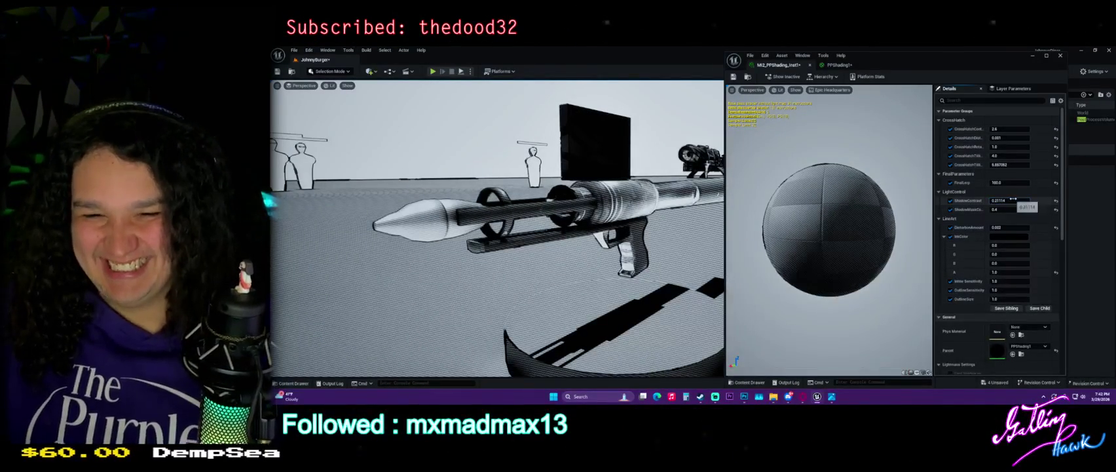
{"action": "key", "text": "ctrl+z"}
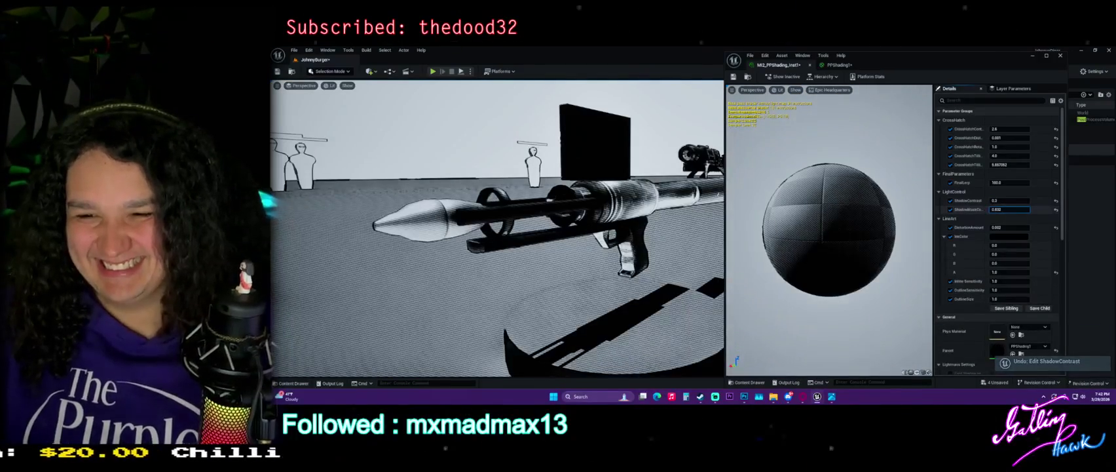